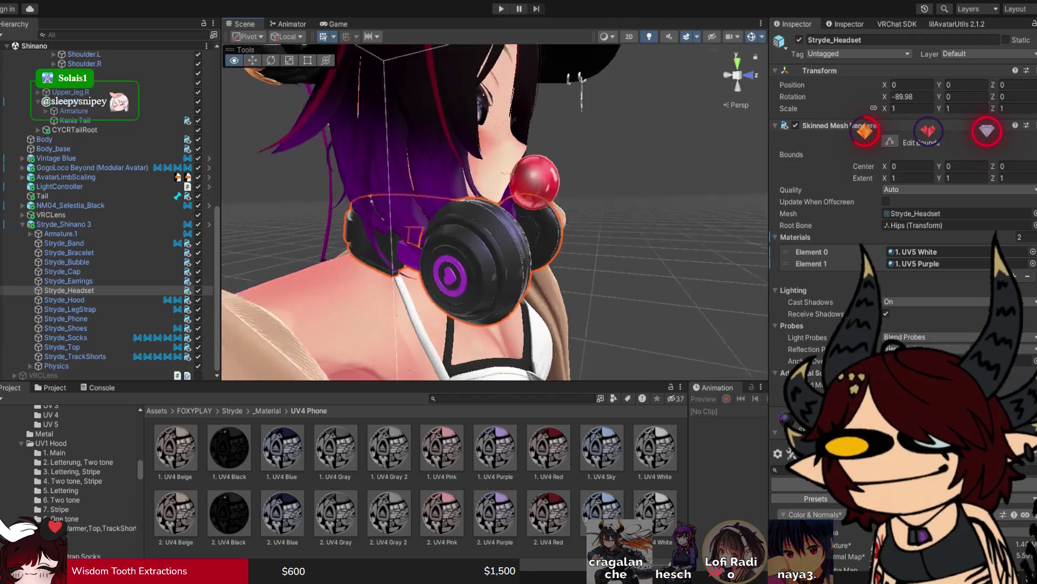
# Step: Bring the headset earcups into view and expand Decal 0, then Decal 1, in the Poiyomi Decals section
pyautogui.scroll(-3, 902, 216)
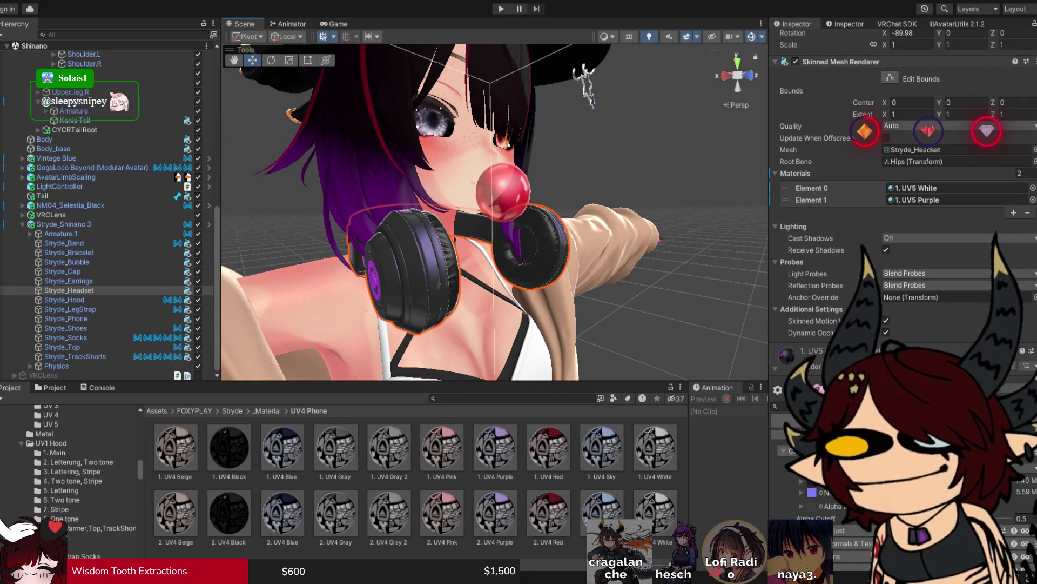
pyautogui.scroll(-10, 902, 216)
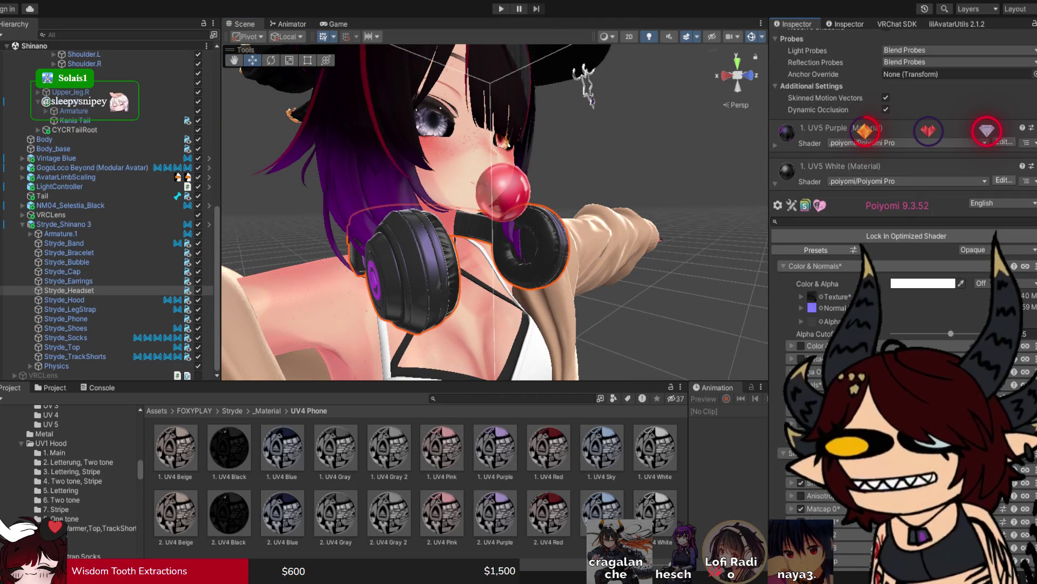
pyautogui.scroll(-8, 902, 270)
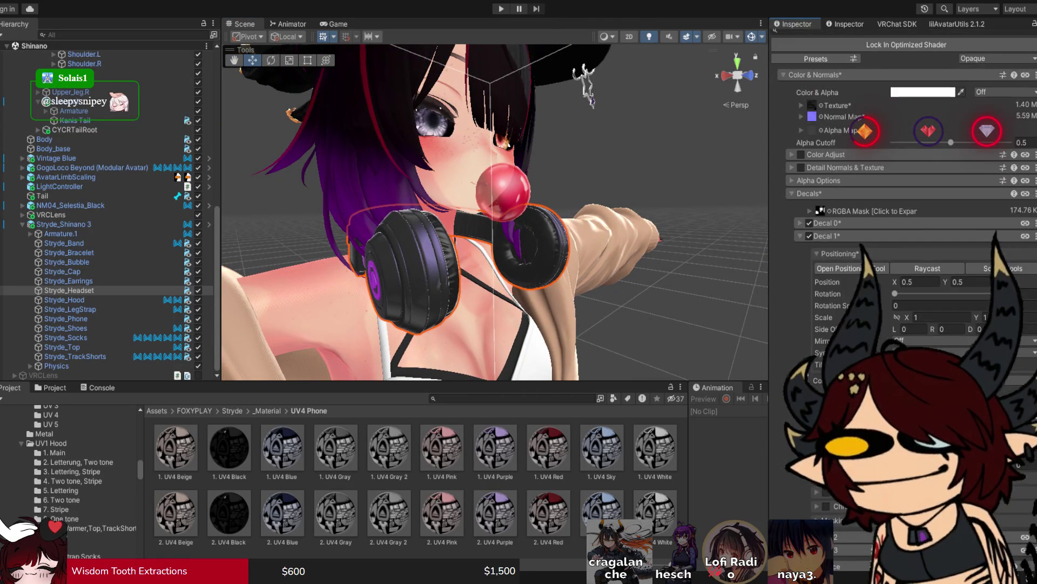
pyautogui.moveTo(486, 216); pyautogui.dragTo(541, 205)
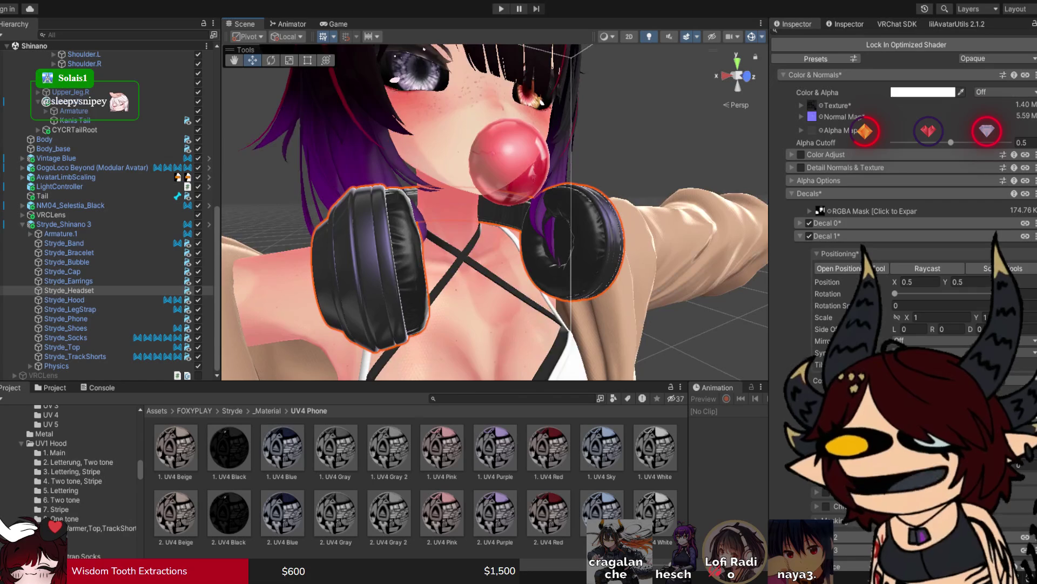
pyautogui.click(799, 223)
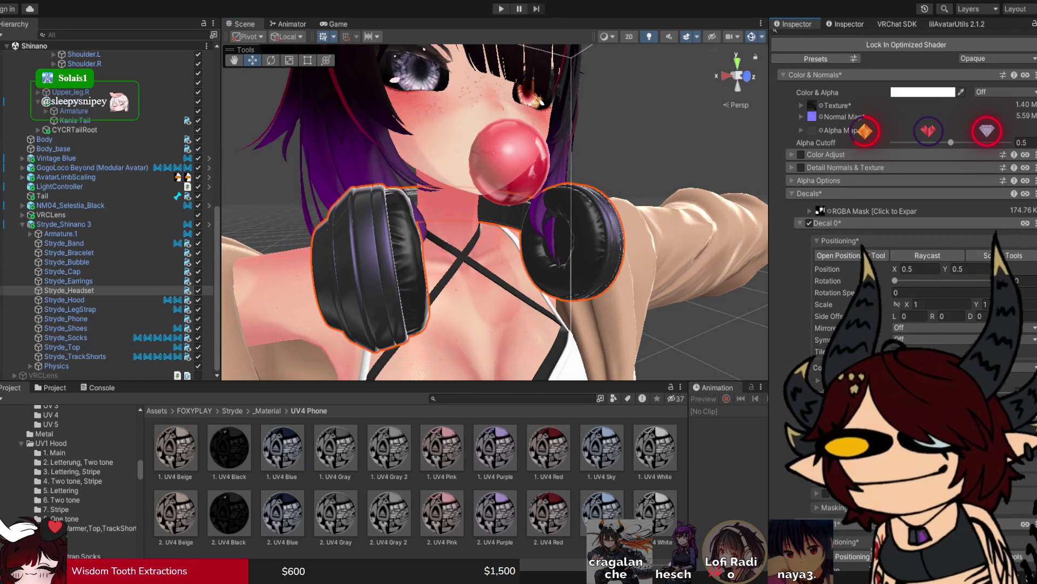
pyautogui.click(799, 223)
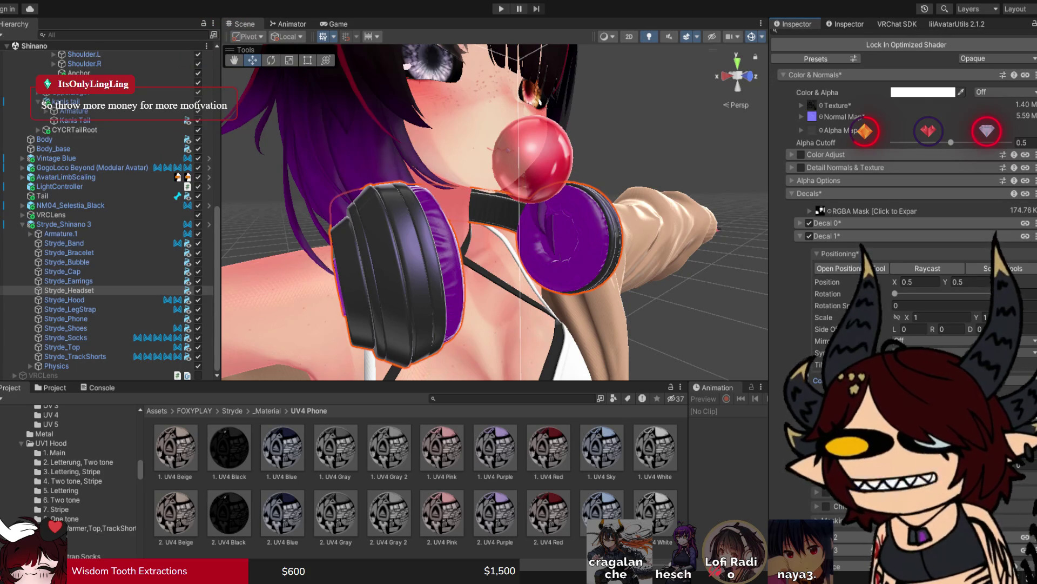
pyautogui.click(798, 223)
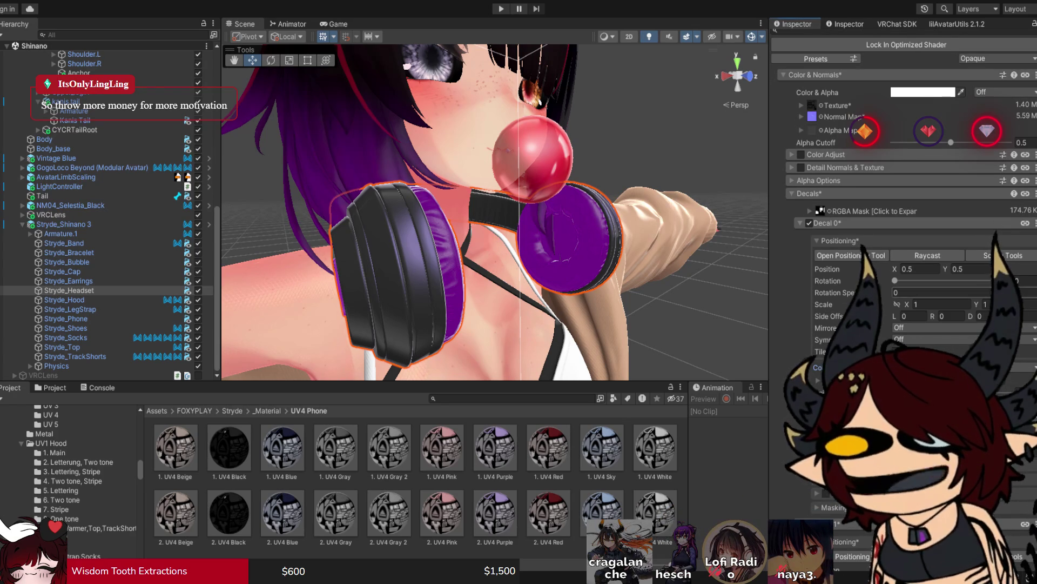
pyautogui.click(800, 223)
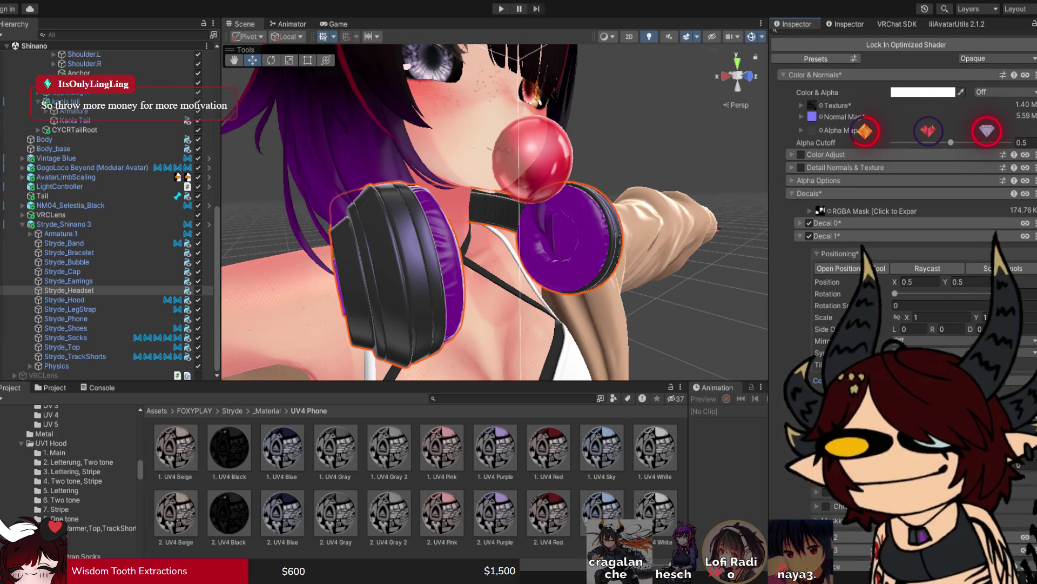
pyautogui.click(809, 223)
pyautogui.moveTo(486, 216); pyautogui.dragTo(637, 217)
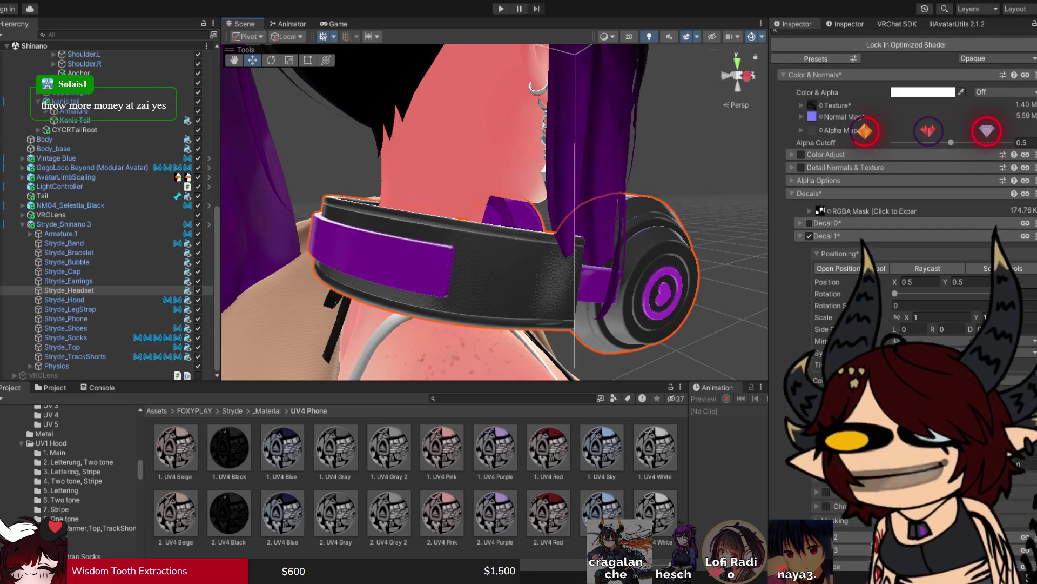
pyautogui.click(809, 222)
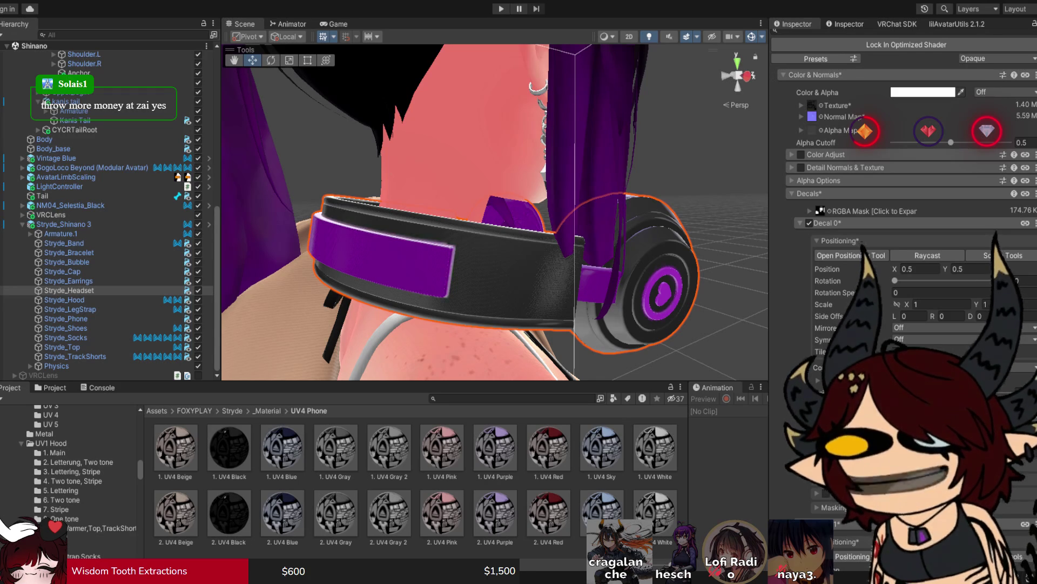
pyautogui.click(799, 223)
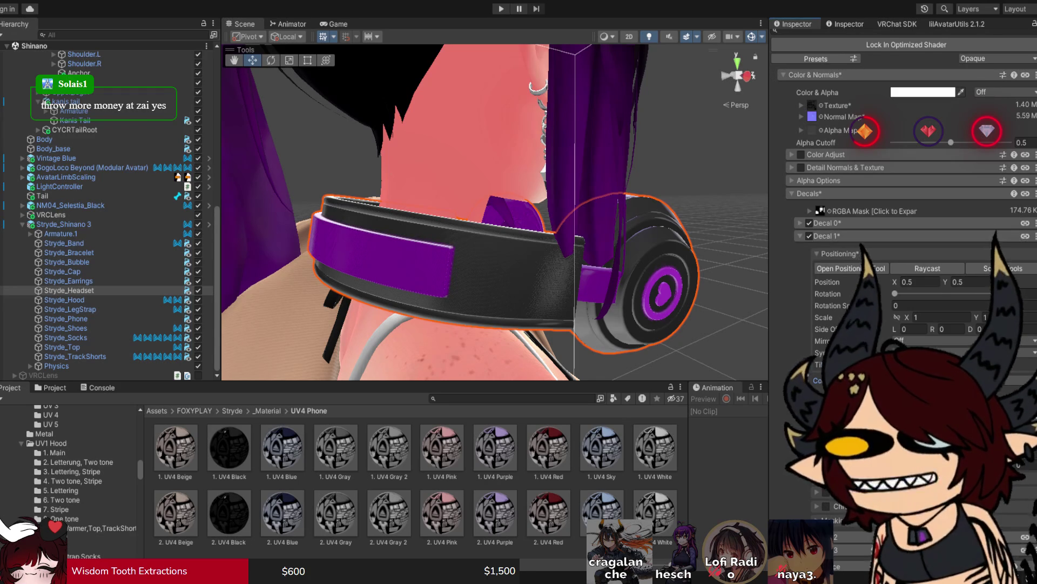
pyautogui.scroll(-3, 902, 216)
pyautogui.moveTo(486, 216); pyautogui.dragTo(378, 216)
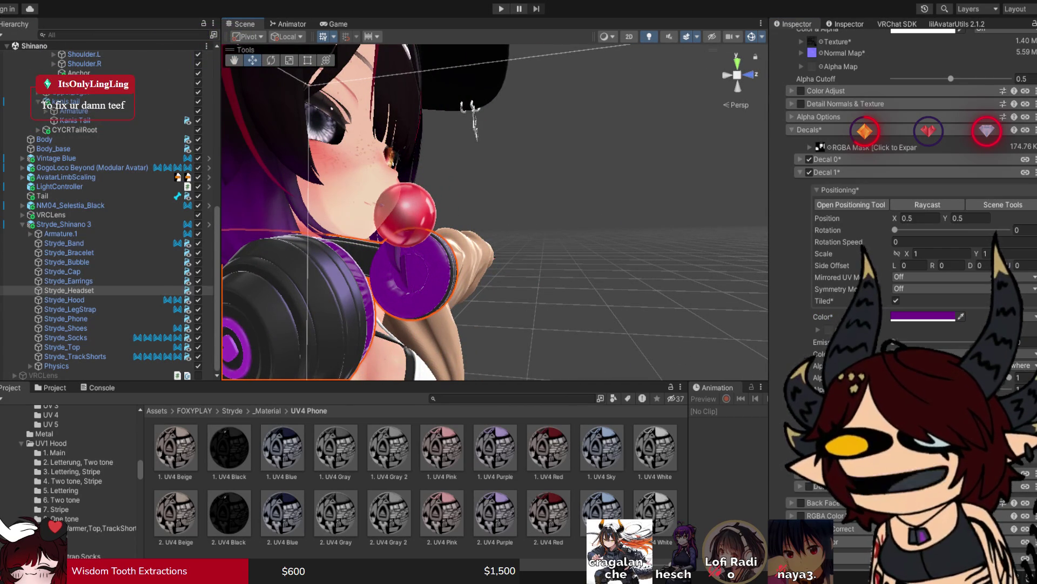
# Step: Orbit around the face and headset, then expand the decal RGBA Mask settings
pyautogui.moveTo(379, 216); pyautogui.dragTo(486, 216)
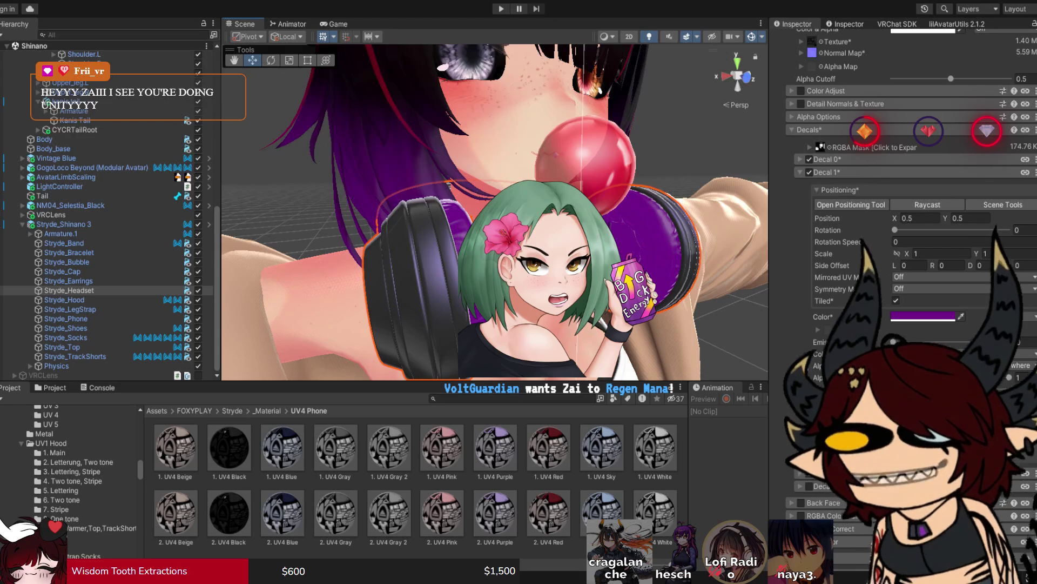
pyautogui.moveTo(486, 243); pyautogui.dragTo(519, 243)
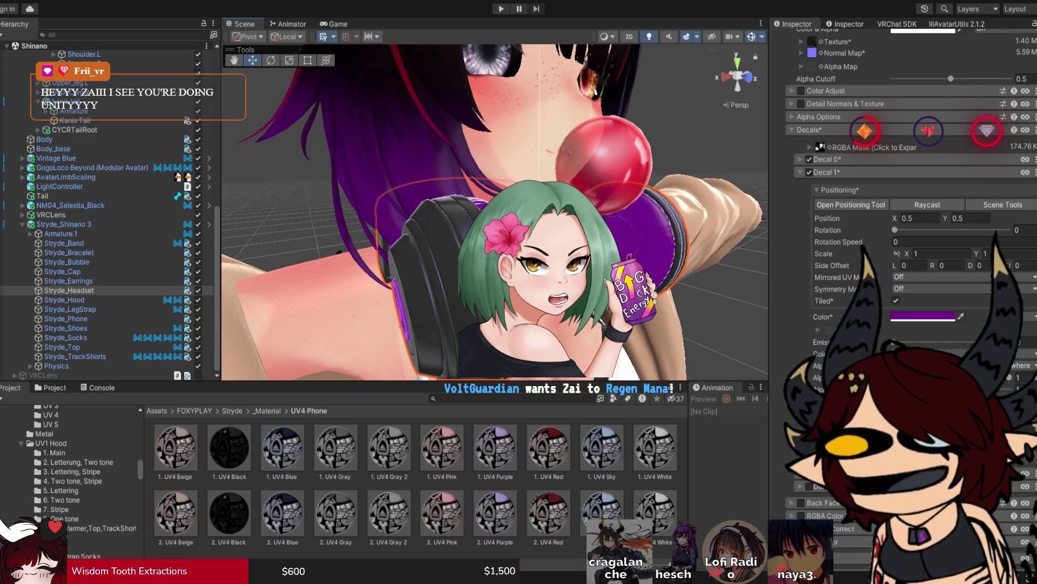
pyautogui.click(843, 147)
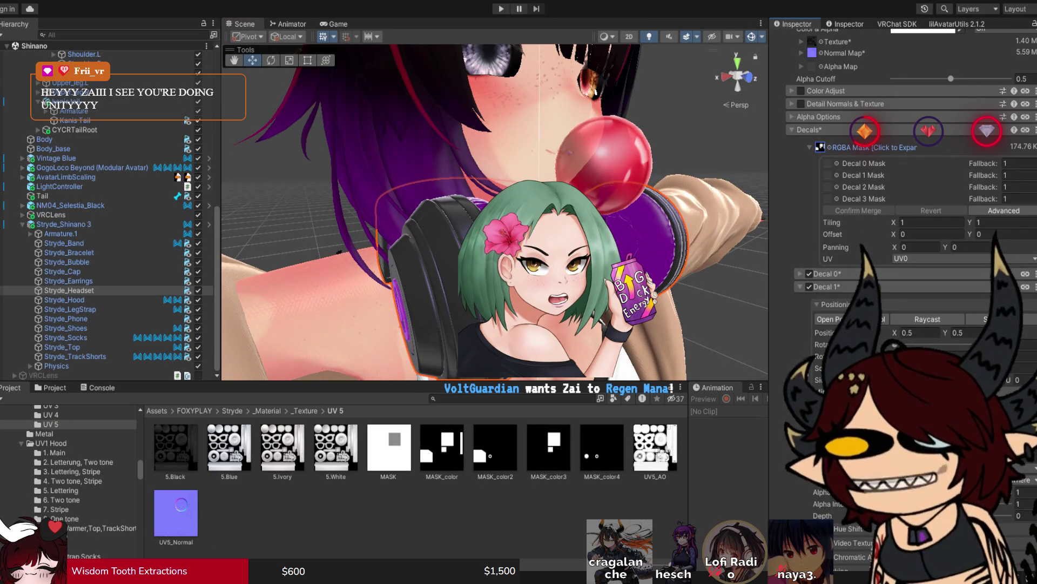
# Step: Orbit the view slightly around the purple-cushioned headset
pyautogui.moveTo(486, 243); pyautogui.dragTo(467, 245)
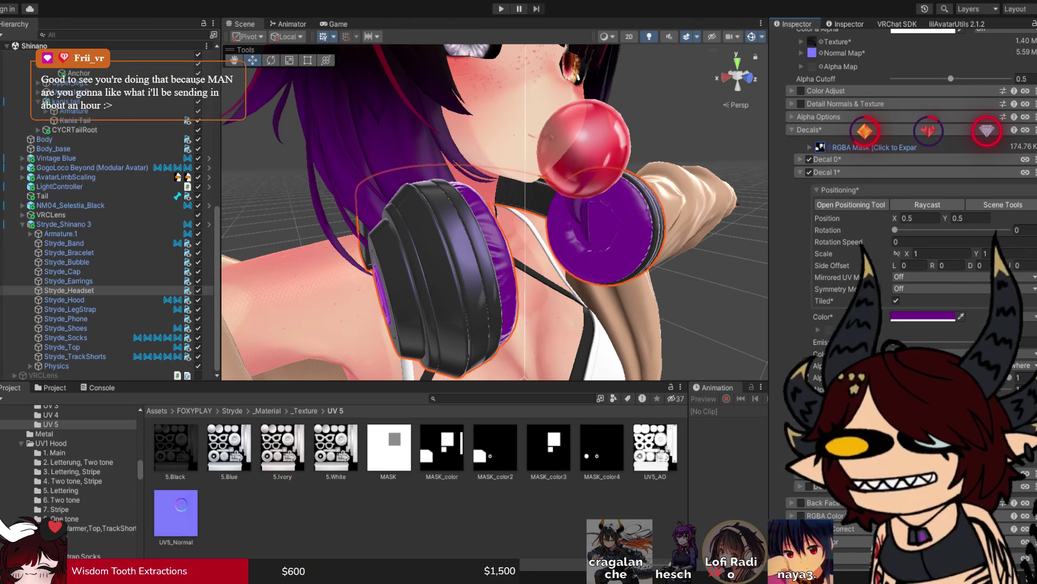
pyautogui.moveTo(486, 216); pyautogui.dragTo(622, 216)
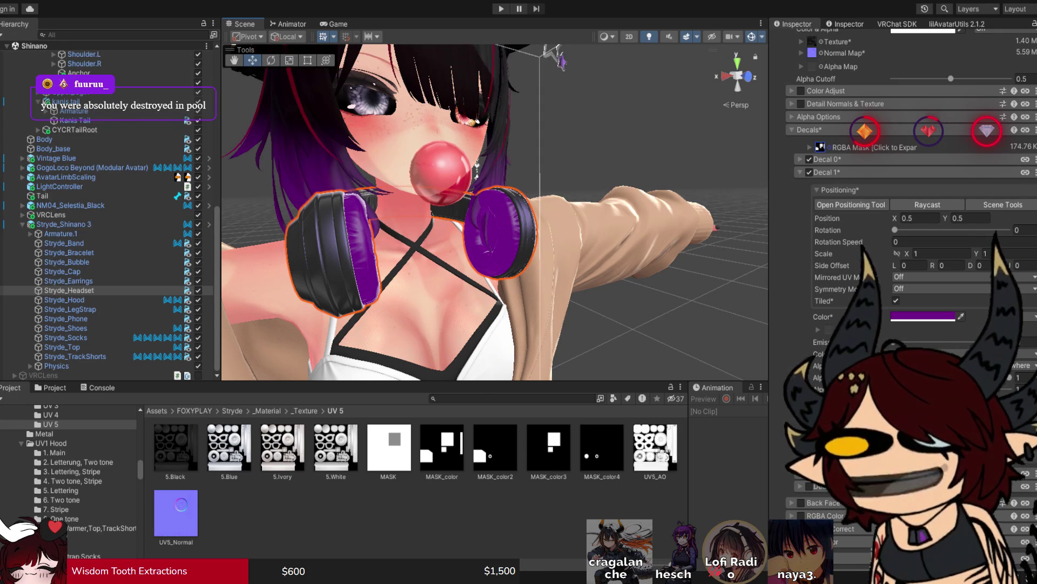
pyautogui.moveTo(487, 216); pyautogui.dragTo(584, 216)
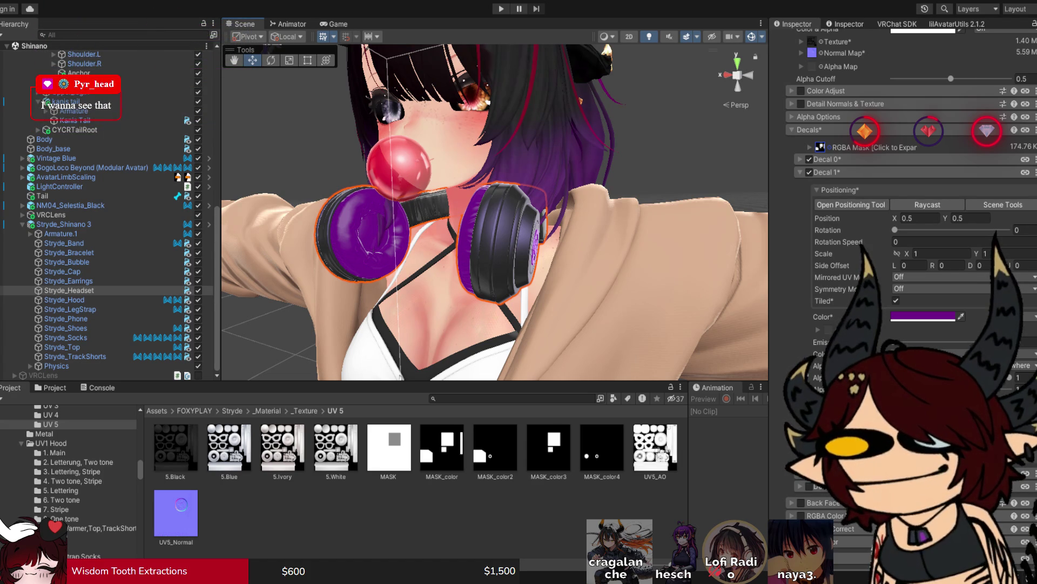
pyautogui.click(824, 172)
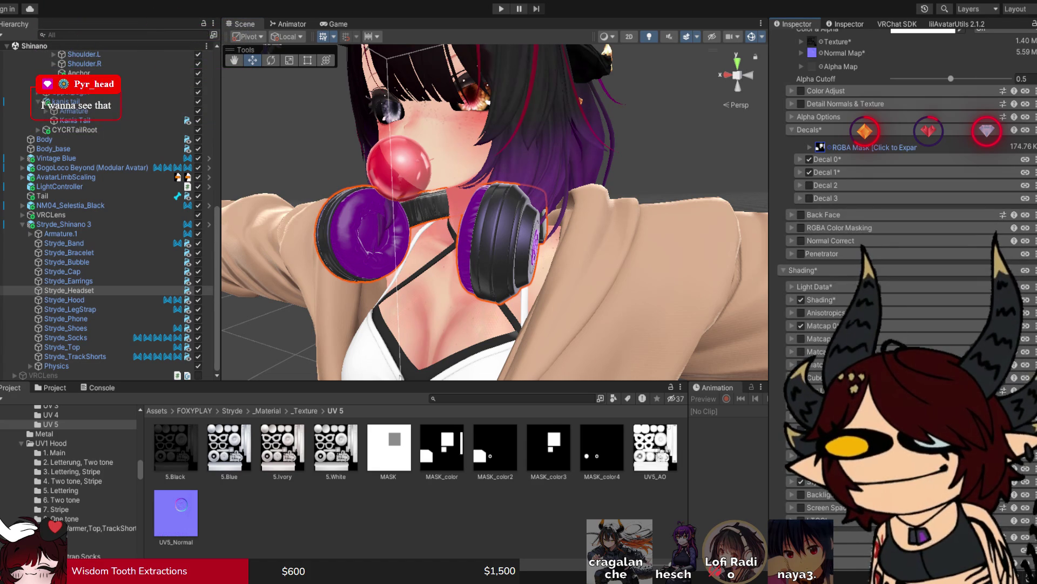
# Step: Collapse the headset material's Decals section, check its Shading settings, and frame the headset with F
pyautogui.click(809, 130)
pyautogui.click(792, 227)
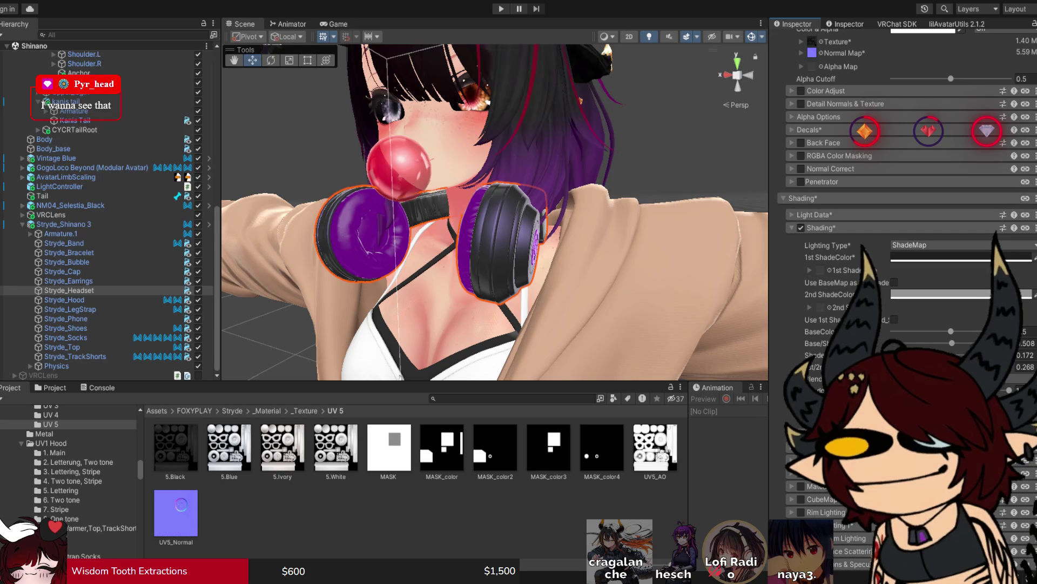
pyautogui.press('f')
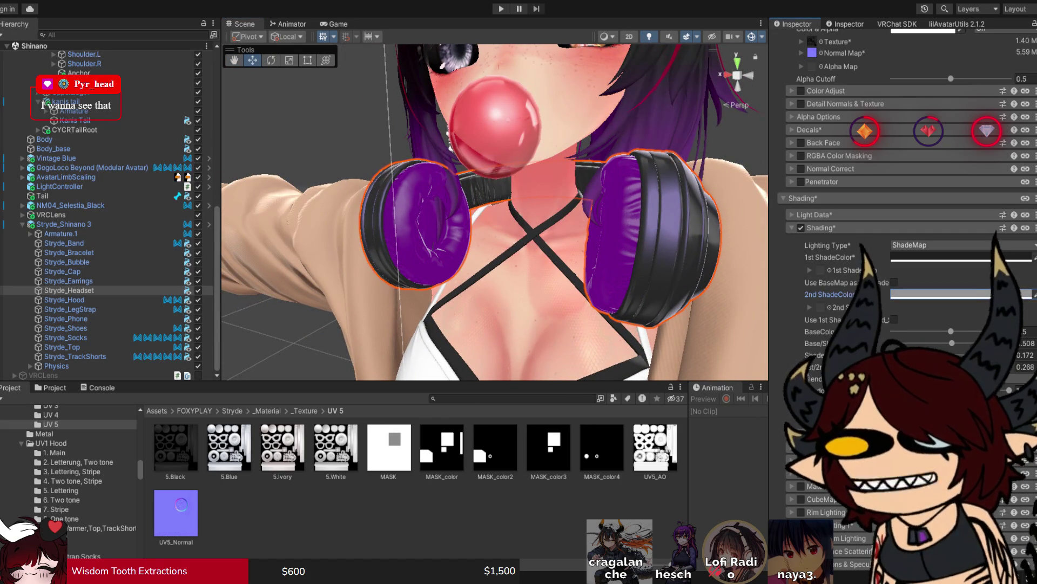
pyautogui.scroll(5, 903, 271)
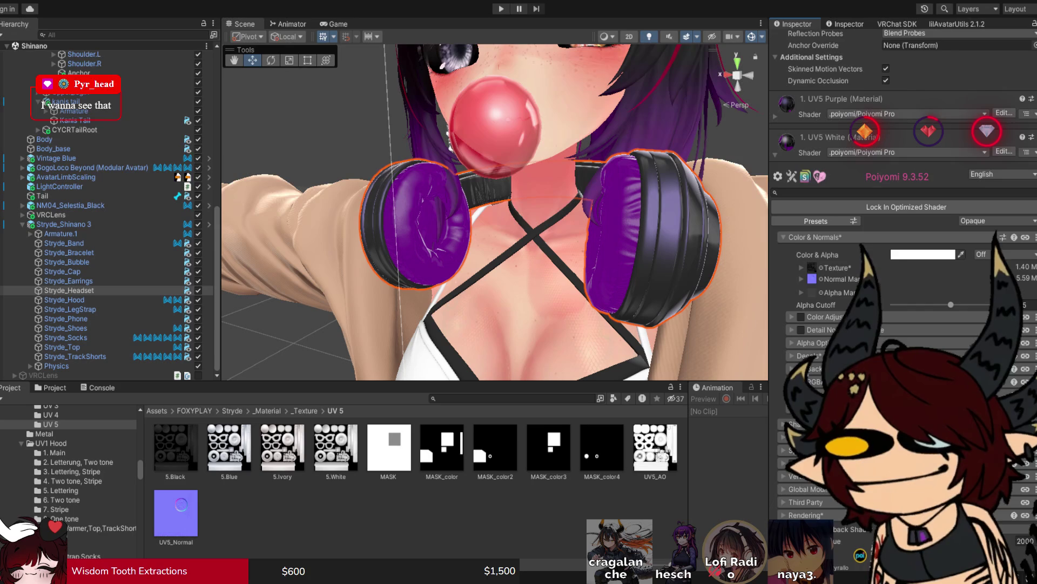
pyautogui.scroll(5, 903, 271)
pyautogui.scroll(-15, 902, 271)
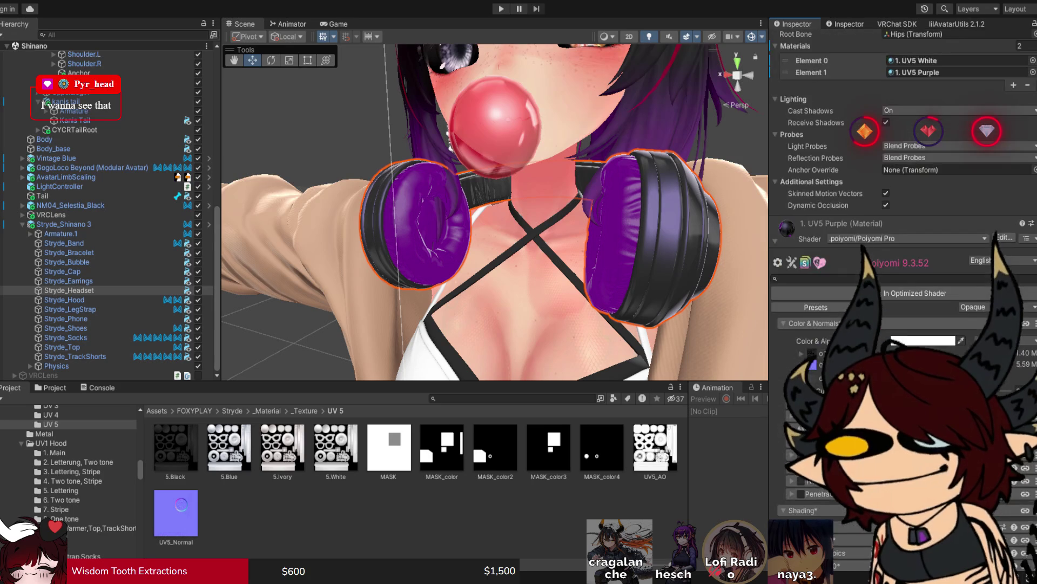
pyautogui.click(821, 221)
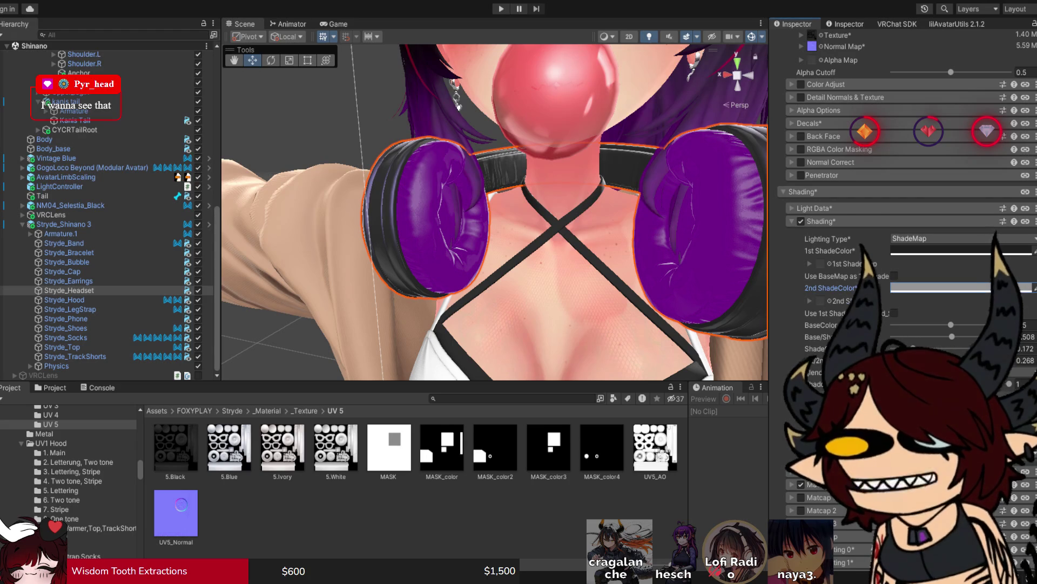
pyautogui.click(792, 221)
# Step: Deselect the headset and view the upper avatar with its purple headphones up close
pyautogui.scroll(-5, 494, 211)
pyautogui.moveTo(494, 210)
pyautogui.mouseDown()
pyautogui.moveTo(583, 205)
pyautogui.moveTo(519, 205)
pyautogui.moveTo(540, 195)
pyautogui.moveTo(611, 195)
pyautogui.mouseUp()
pyautogui.click(494, 211)
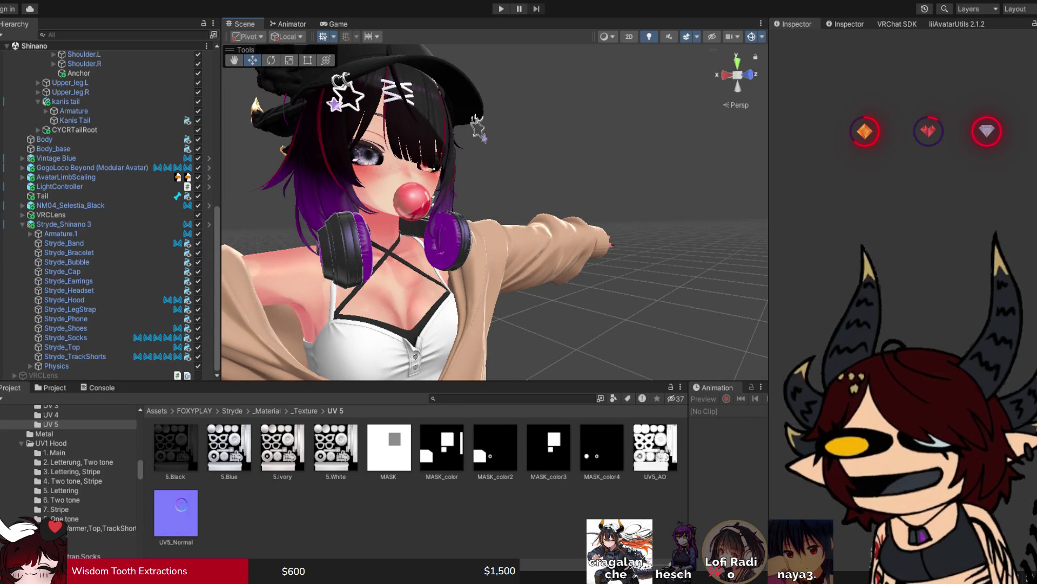
pyautogui.moveTo(487, 217)
pyautogui.mouseDown()
pyautogui.moveTo(610, 216)
pyautogui.moveTo(681, 233)
pyautogui.moveTo(605, 232)
pyautogui.mouseUp()
# Step: Zoom in on the hoodie pocket and select Stryde_Phone to list its UV4 Phone materials
pyautogui.scroll(2, 494, 212)
pyautogui.scroll(3, 495, 212)
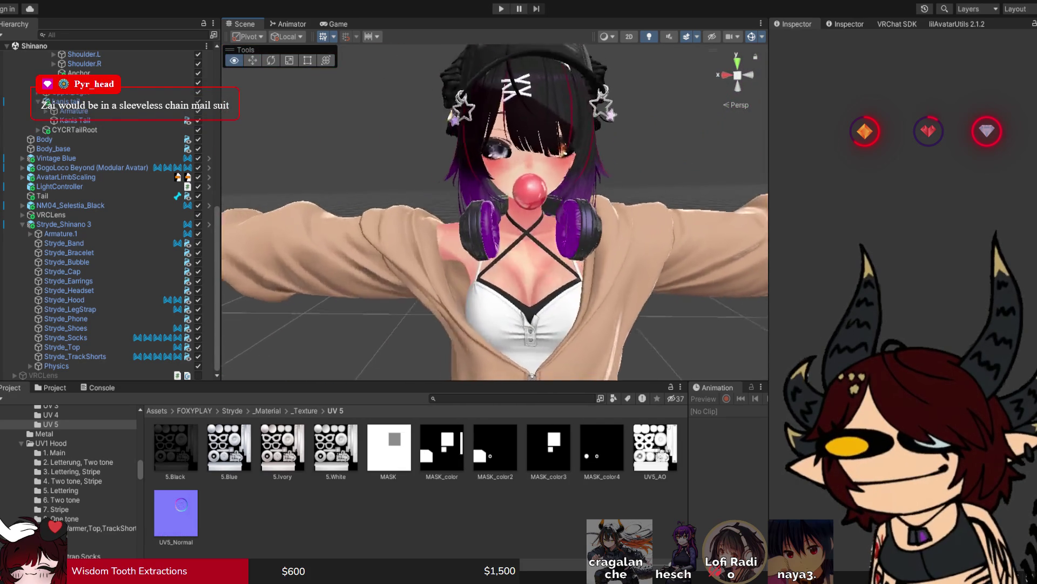
pyautogui.scroll(-5, 494, 217)
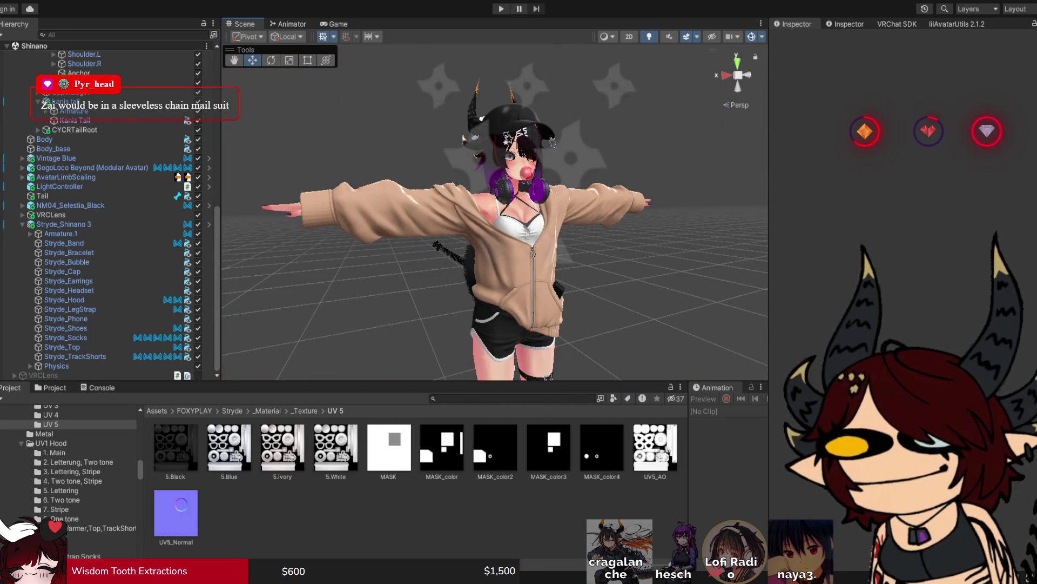
pyautogui.scroll(3, 494, 216)
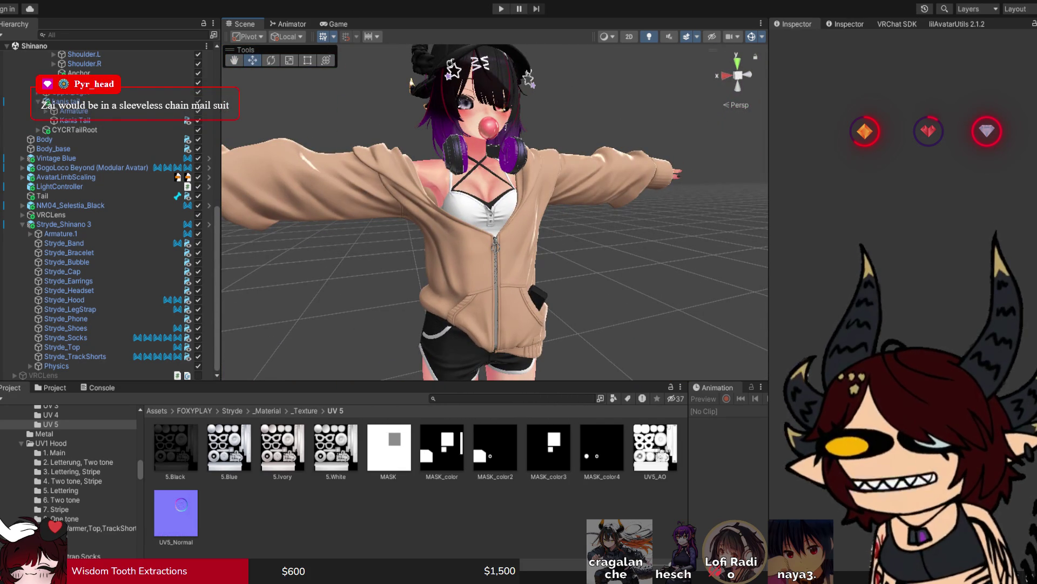
pyautogui.moveTo(495, 216); pyautogui.dragTo(476, 216)
pyautogui.scroll(5, 494, 217)
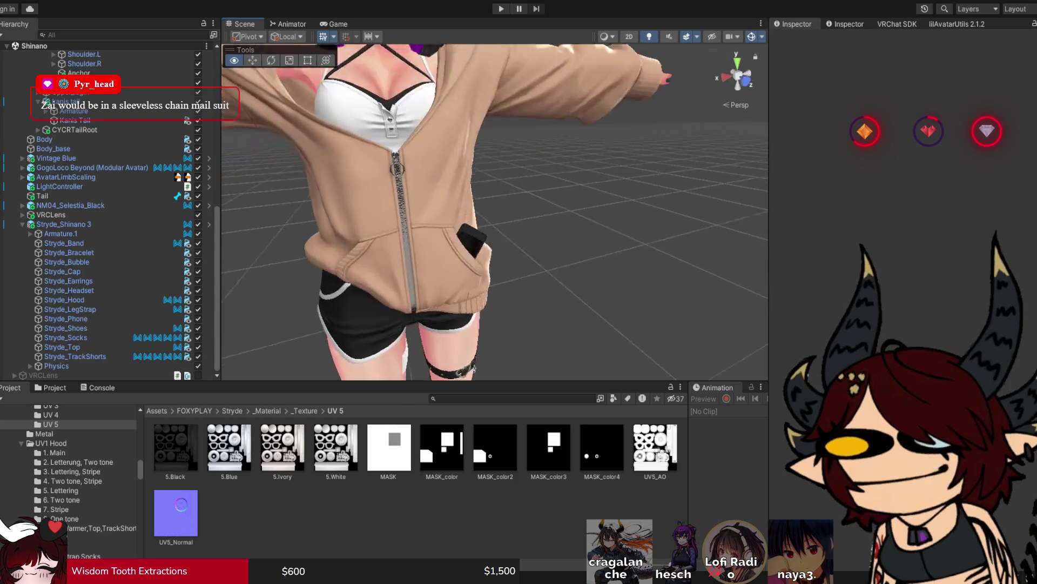
pyautogui.click(508, 237)
pyautogui.click(508, 238)
pyautogui.click(940, 252)
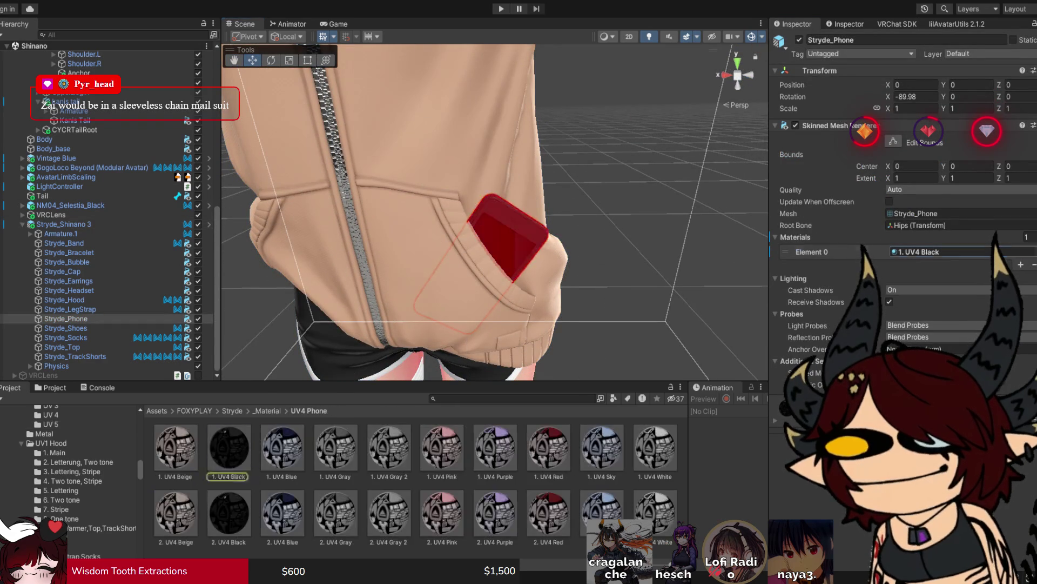
pyautogui.click(229, 447)
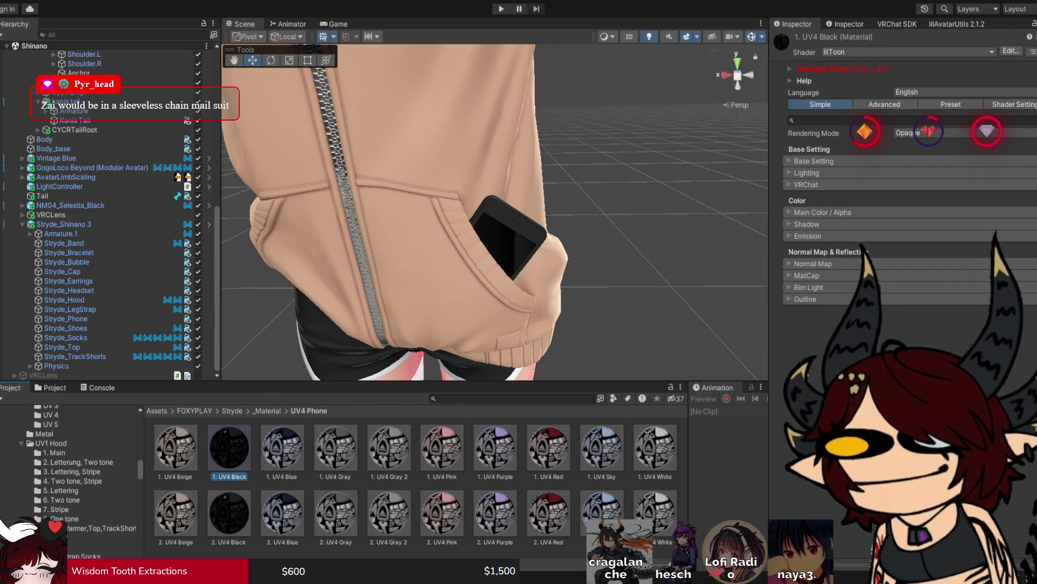
pyautogui.hotkey('ctrl', 'z')
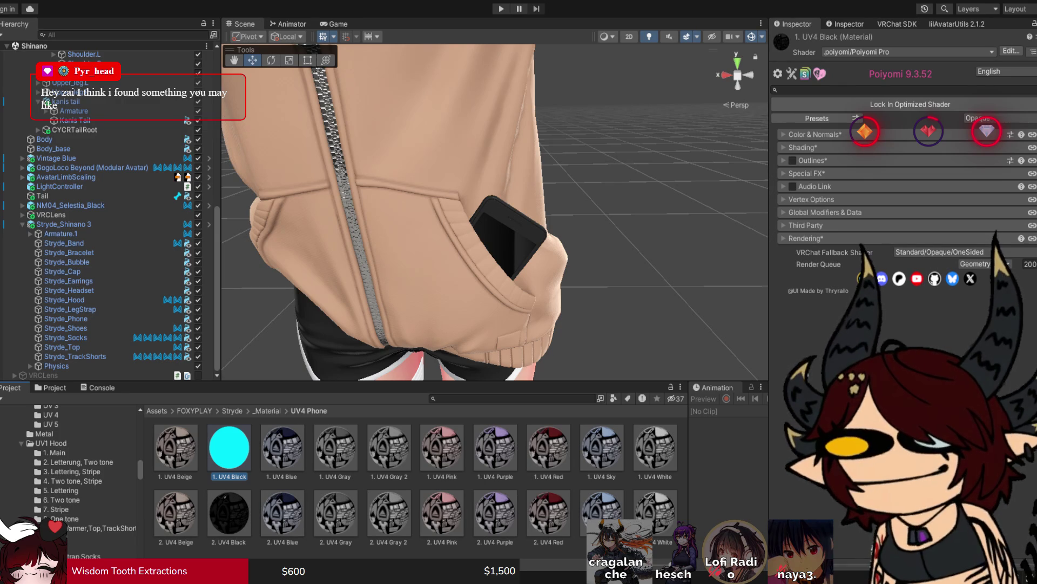
pyautogui.moveTo(487, 217)
pyautogui.mouseDown()
pyautogui.moveTo(324, 216)
pyautogui.moveTo(400, 107)
pyautogui.moveTo(443, 173)
pyautogui.moveTo(546, 173)
pyautogui.moveTo(499, 184)
pyautogui.mouseUp()
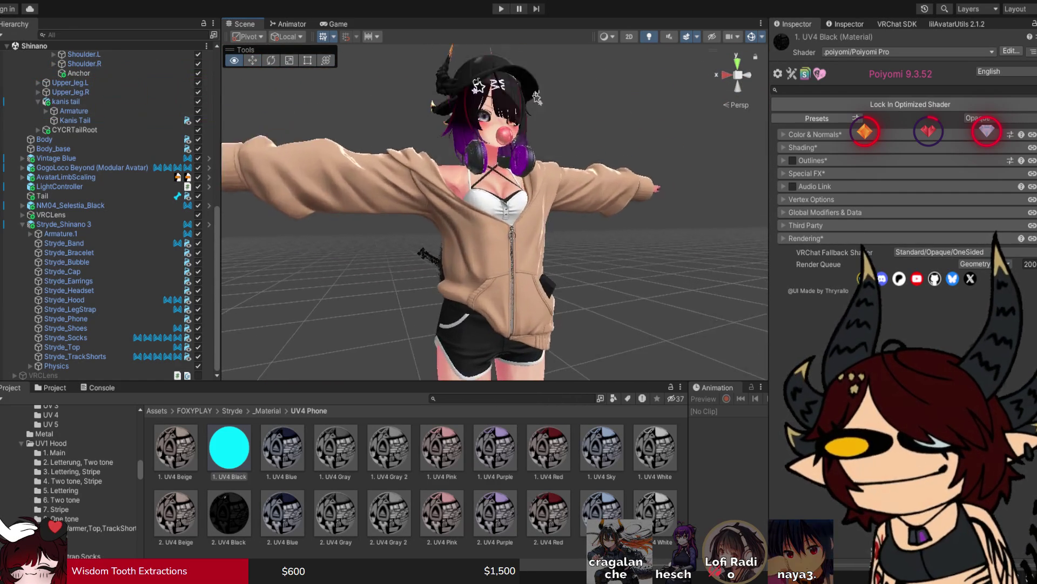
pyautogui.scroll(2, 495, 213)
pyautogui.scroll(2, 495, 213)
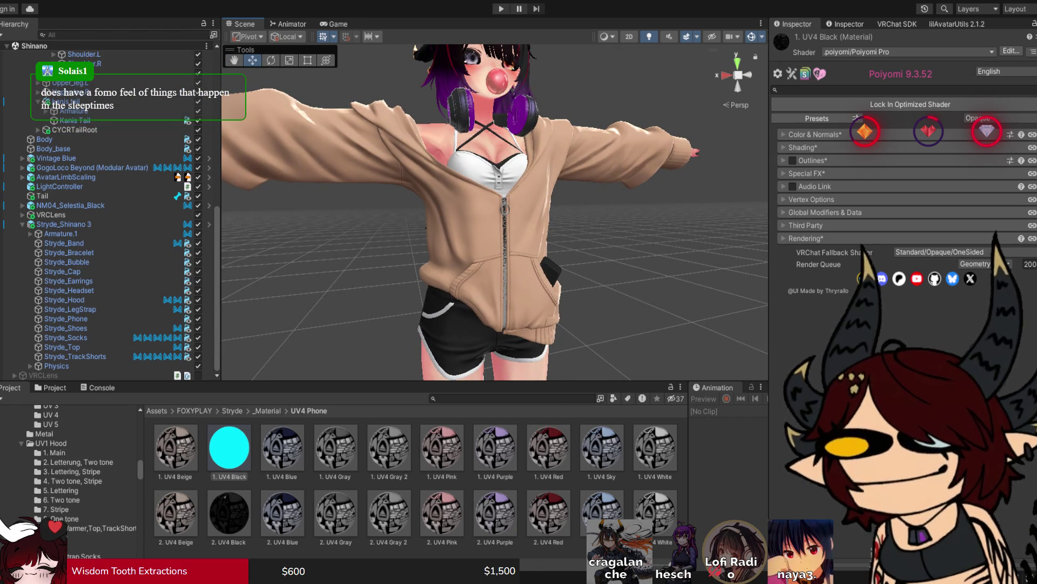
# Step: Select the Stryde_Headset object from the Hierarchy
pyautogui.moveTo(508, 184); pyautogui.dragTo(492, 183)
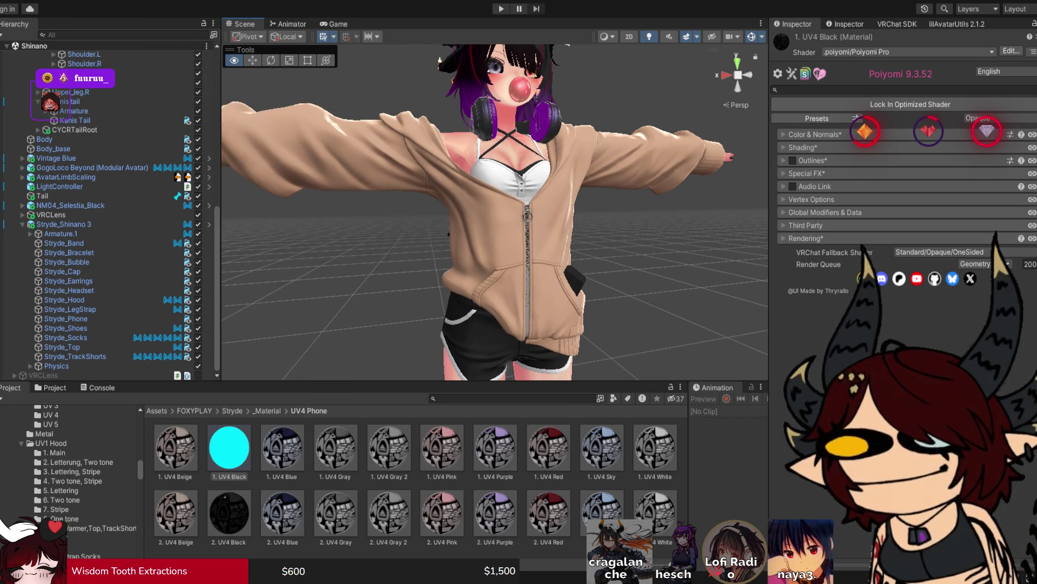
pyautogui.scroll(5, 495, 210)
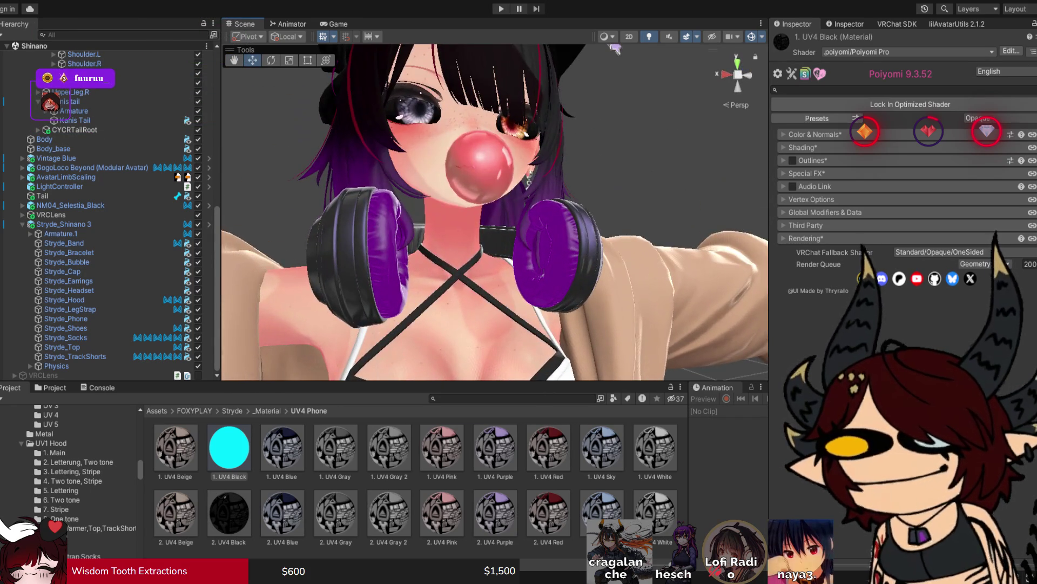
pyautogui.click(61, 224)
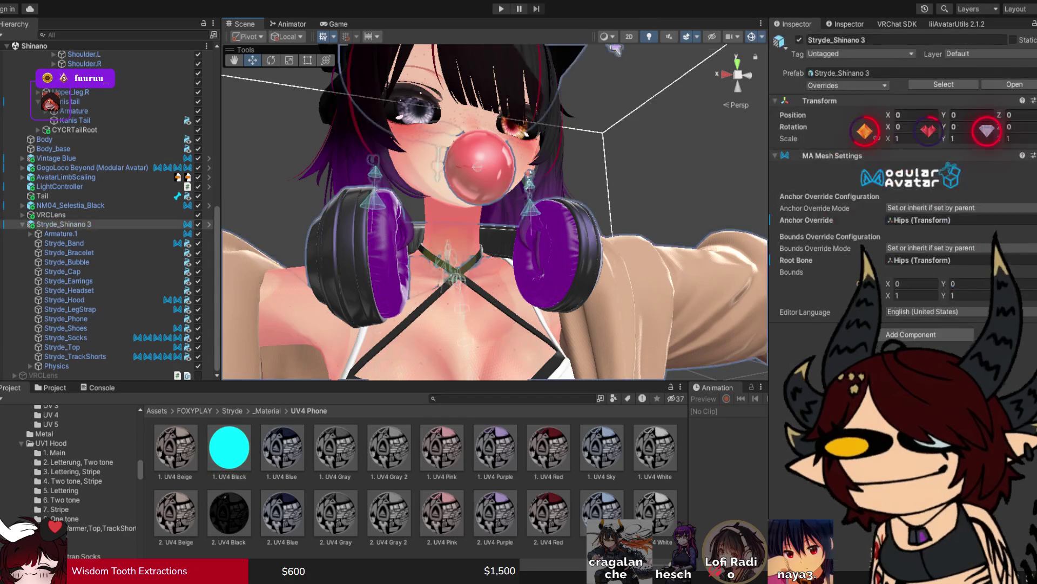
pyautogui.click(68, 290)
pyautogui.scroll(-5, 903, 270)
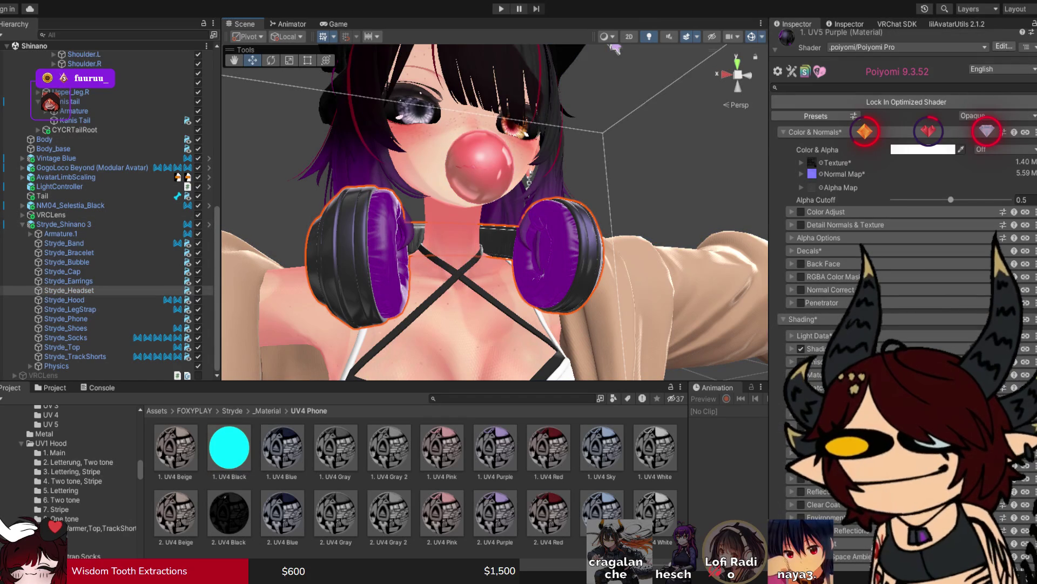
# Step: Review the headset material's Decals and Decal 0 settings, then deselect to view the whole avatar
pyautogui.click(809, 250)
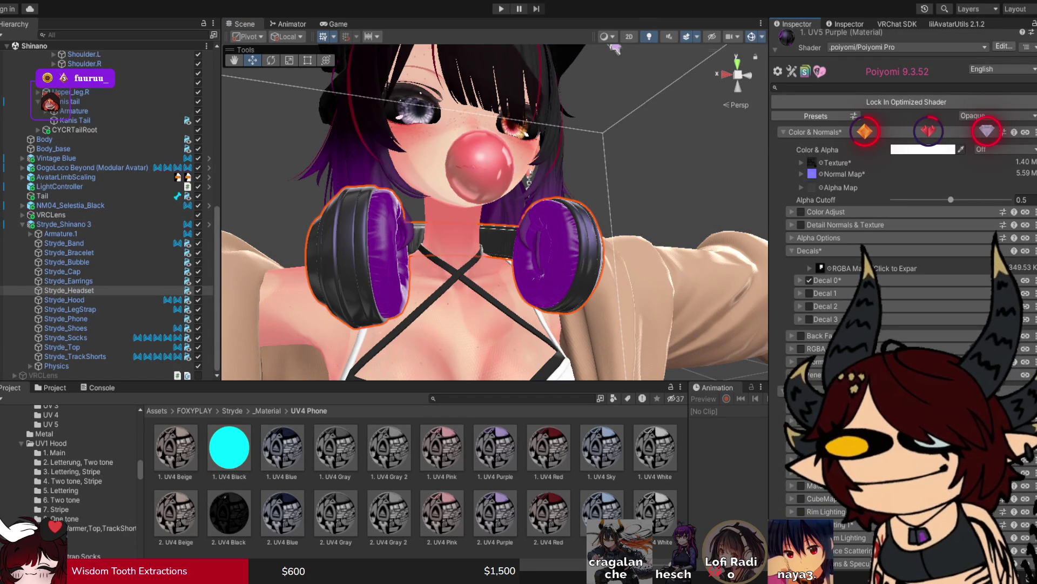
pyautogui.click(800, 280)
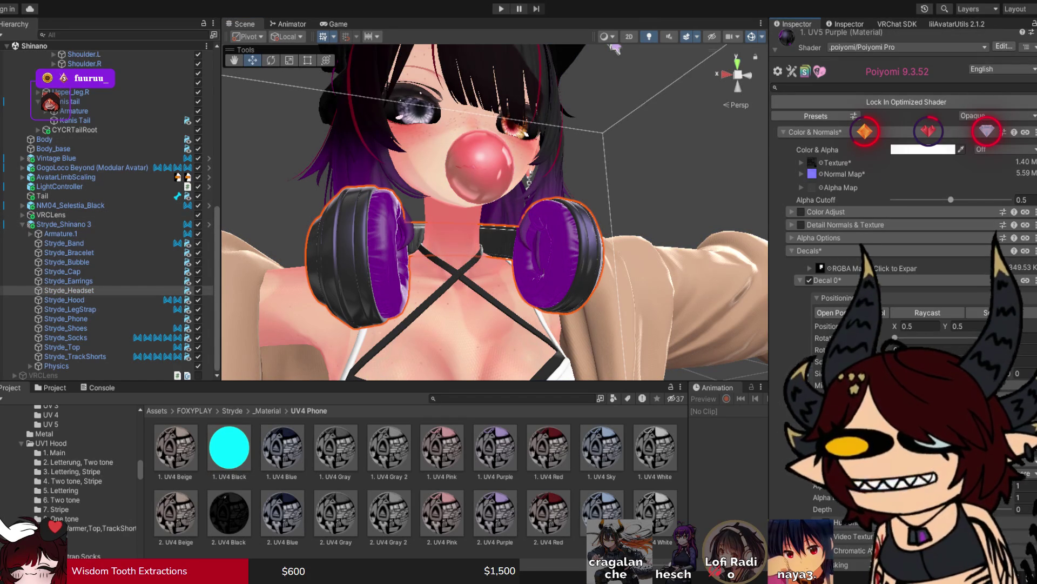
pyautogui.scroll(10, 906, 103)
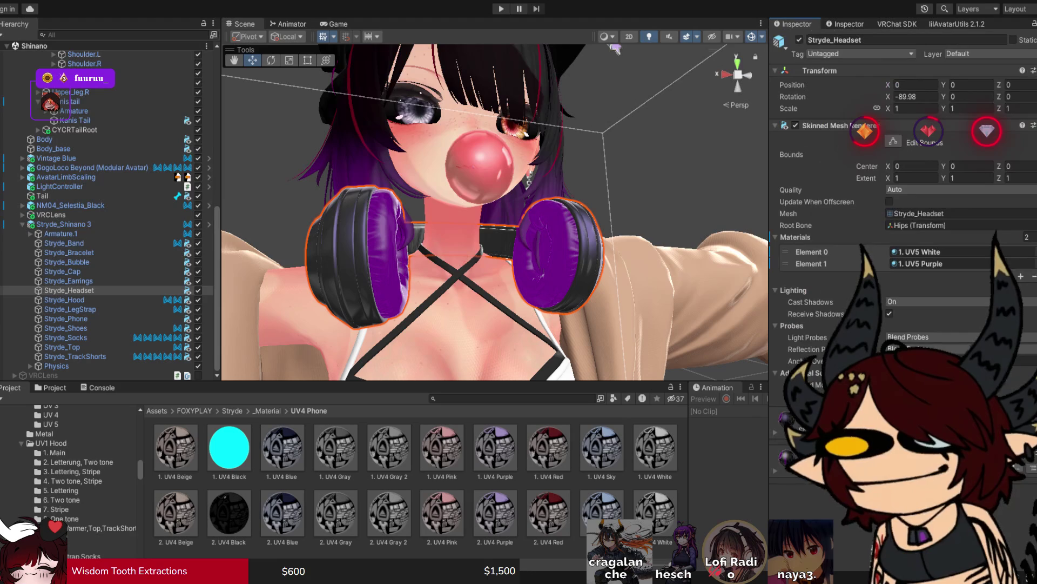
pyautogui.scroll(-5, 907, 163)
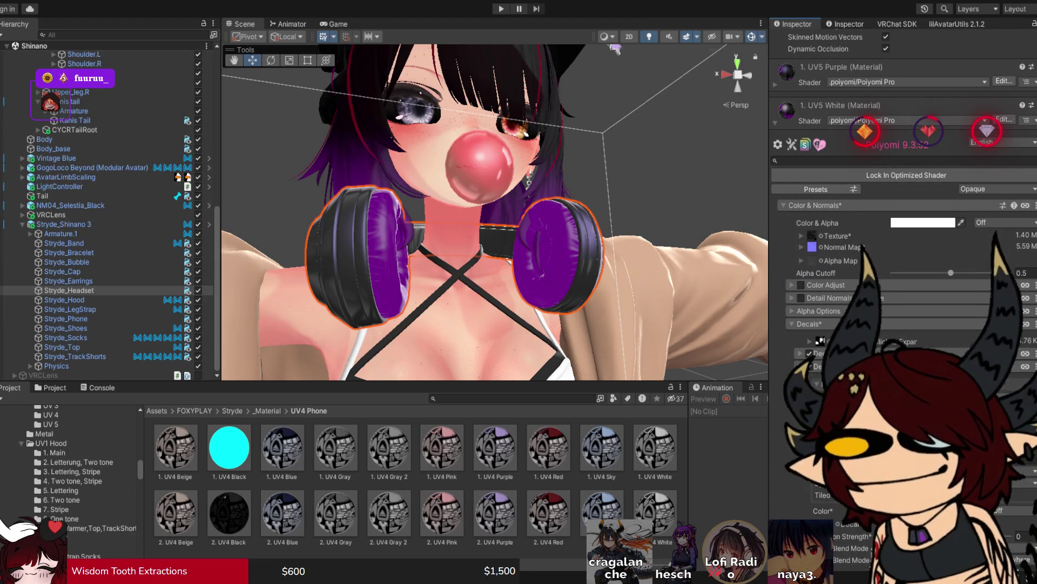
pyautogui.scroll(-5, 907, 216)
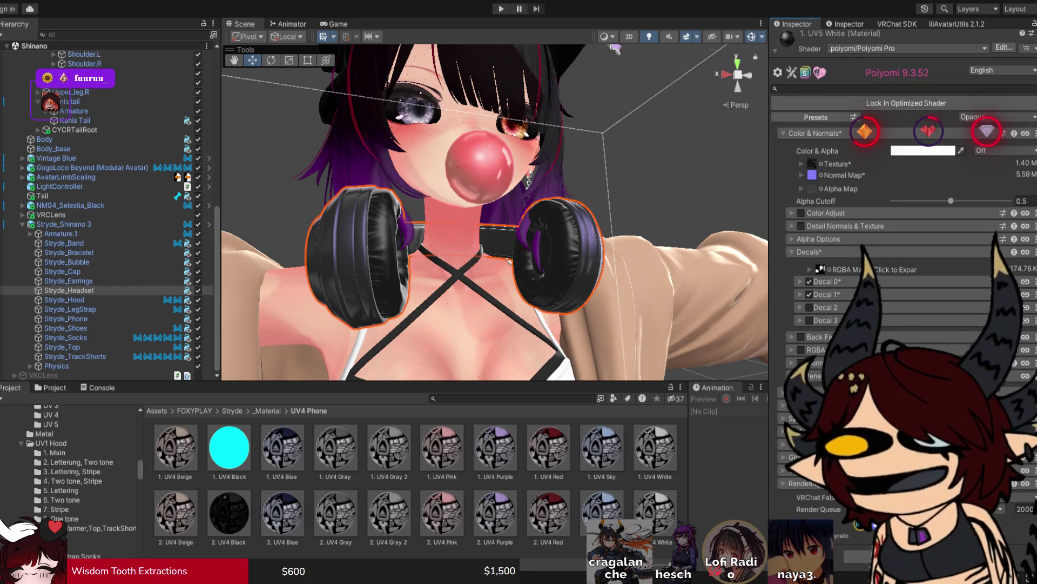
pyautogui.click(615, 49)
pyautogui.scroll(-5, 615, 49)
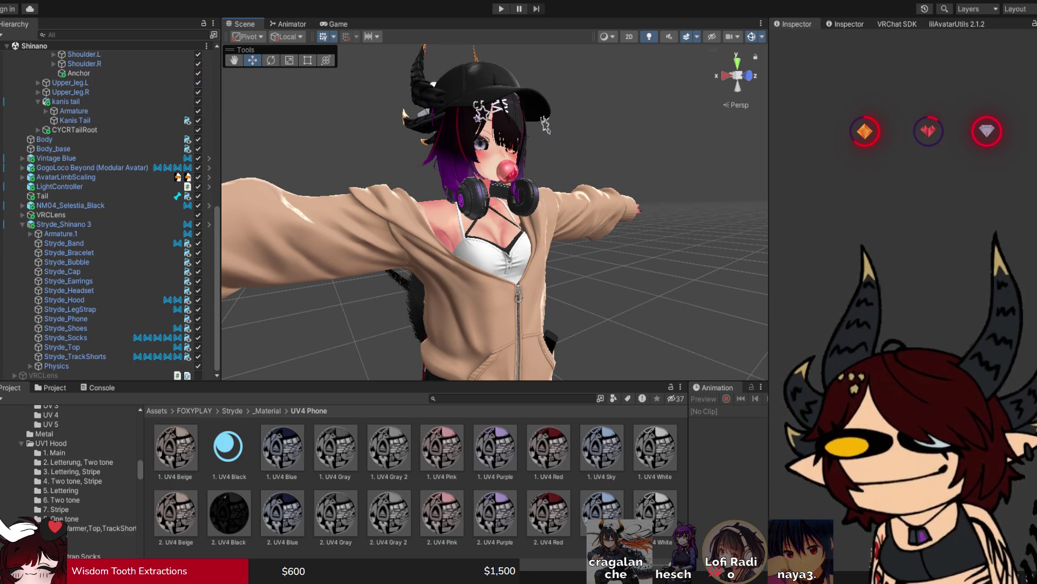
pyautogui.moveTo(486, 216)
pyautogui.mouseDown()
pyautogui.moveTo(459, 216)
pyautogui.moveTo(486, 206)
pyautogui.moveTo(486, 162)
pyautogui.mouseUp()
pyautogui.moveTo(487, 216)
pyautogui.mouseDown()
pyautogui.moveTo(443, 216)
pyautogui.moveTo(470, 217)
pyautogui.mouseUp()
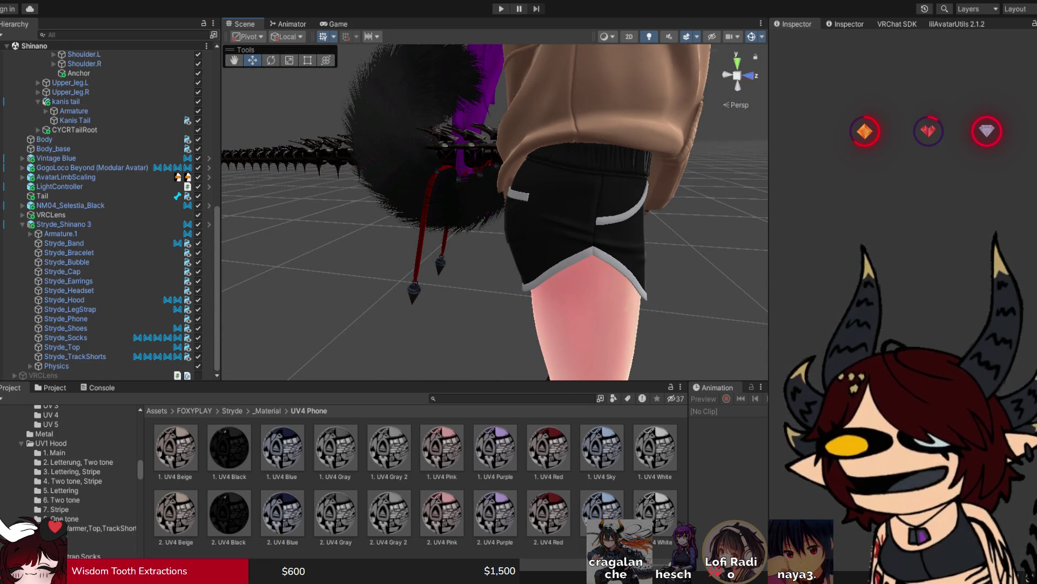
pyautogui.moveTo(486, 216); pyautogui.dragTo(378, 215)
pyautogui.click(459, 226)
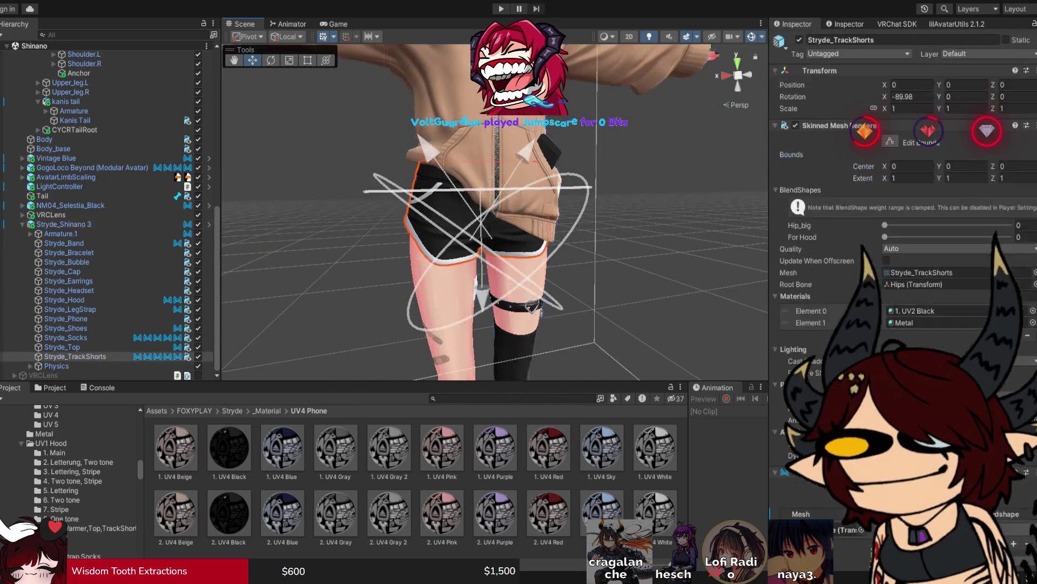
# Step: Apply the 3. UV2 Black material to Stryde_TrackShorts' Element 0 slot
pyautogui.click(929, 311)
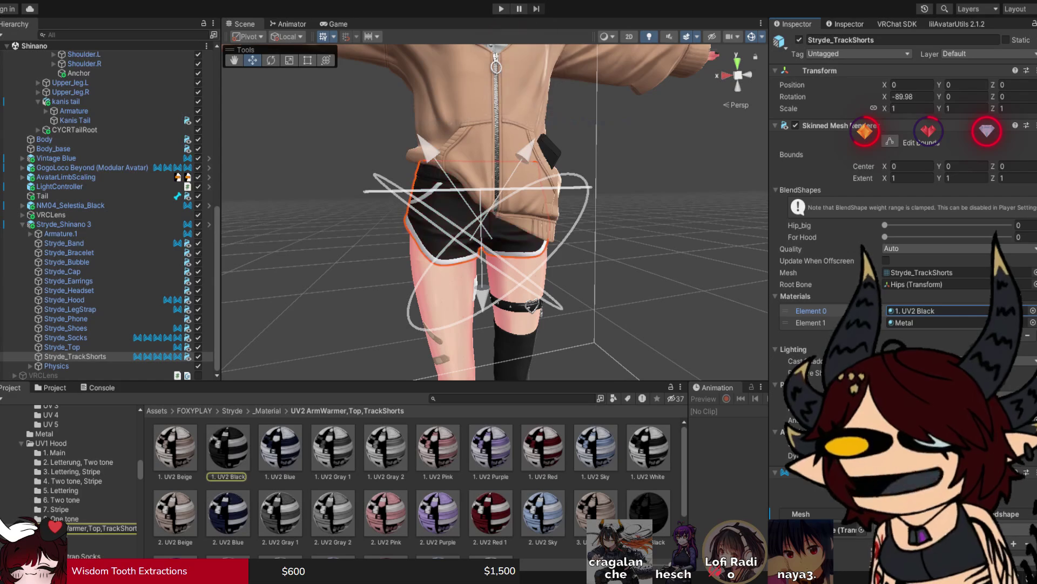
pyautogui.scroll(-2, 411, 481)
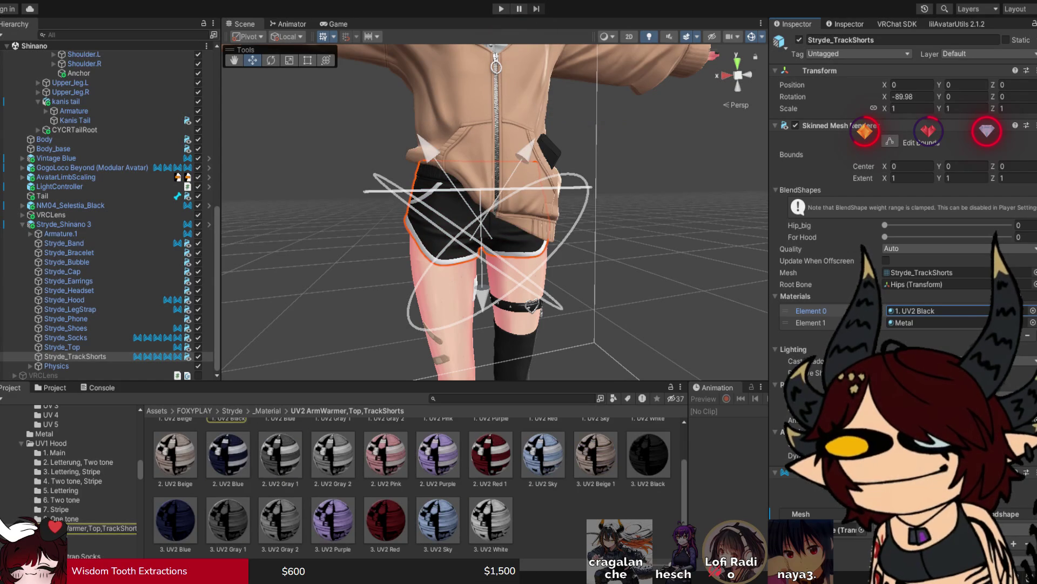
pyautogui.scroll(2, 413, 486)
pyautogui.moveTo(648, 513)
pyautogui.mouseDown()
pyautogui.moveTo(681, 537)
pyautogui.moveTo(937, 311)
pyautogui.mouseUp()
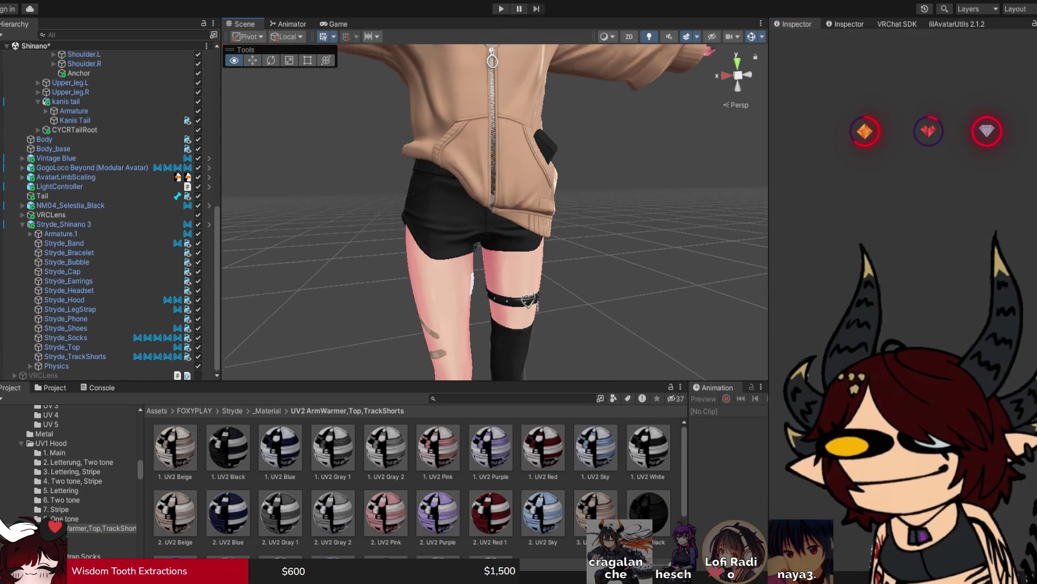
# Step: Check the shorts from around the avatar, apply 3. UV2 Black to the white trim, and open that material
pyautogui.scroll(-5, 453, 56)
pyautogui.moveTo(486, 162)
pyautogui.mouseDown()
pyautogui.moveTo(453, 55)
pyautogui.moveTo(421, 62)
pyautogui.mouseUp()
pyautogui.scroll(3, 486, 211)
pyautogui.moveTo(537, 49); pyautogui.dragTo(487, 162)
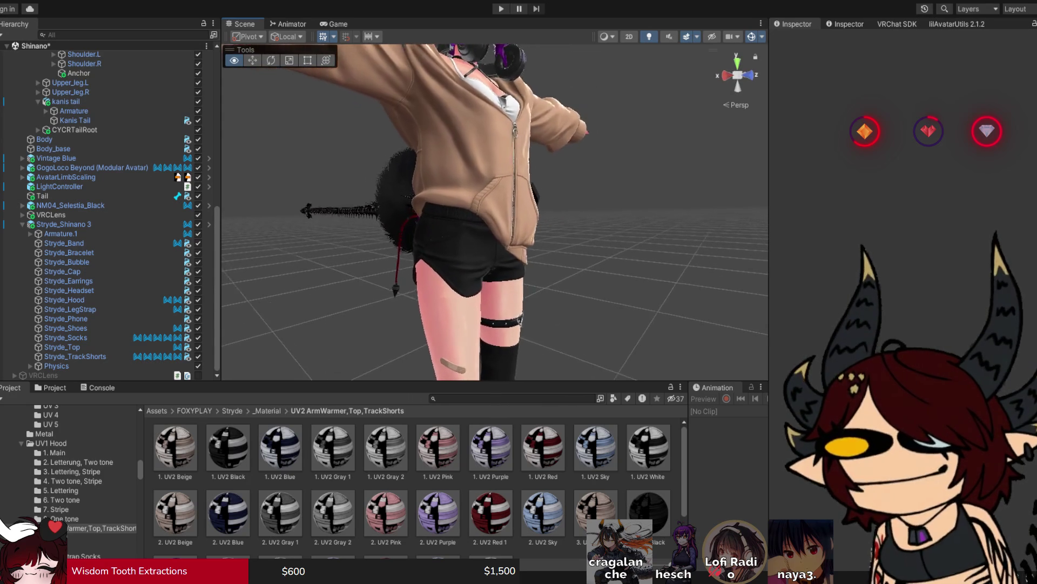
pyautogui.click(489, 259)
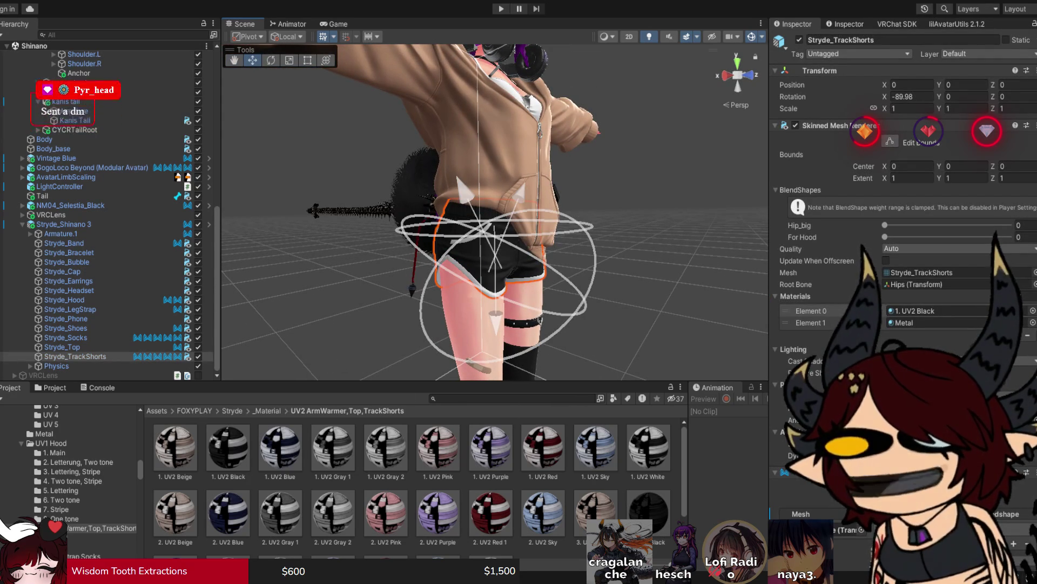
pyautogui.hotkey('shift', 'd')
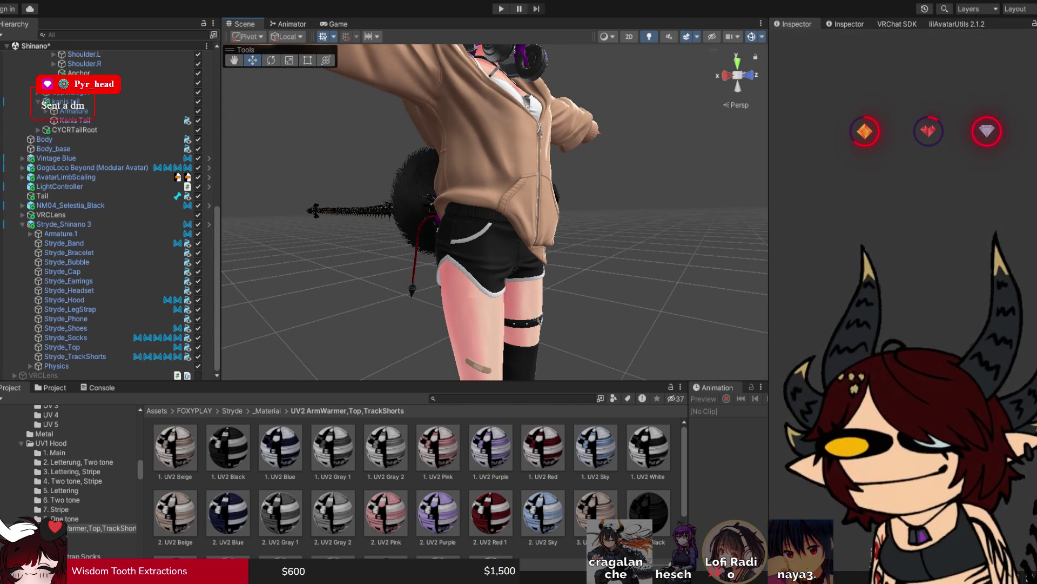
pyautogui.moveTo(648, 512); pyautogui.dragTo(470, 260)
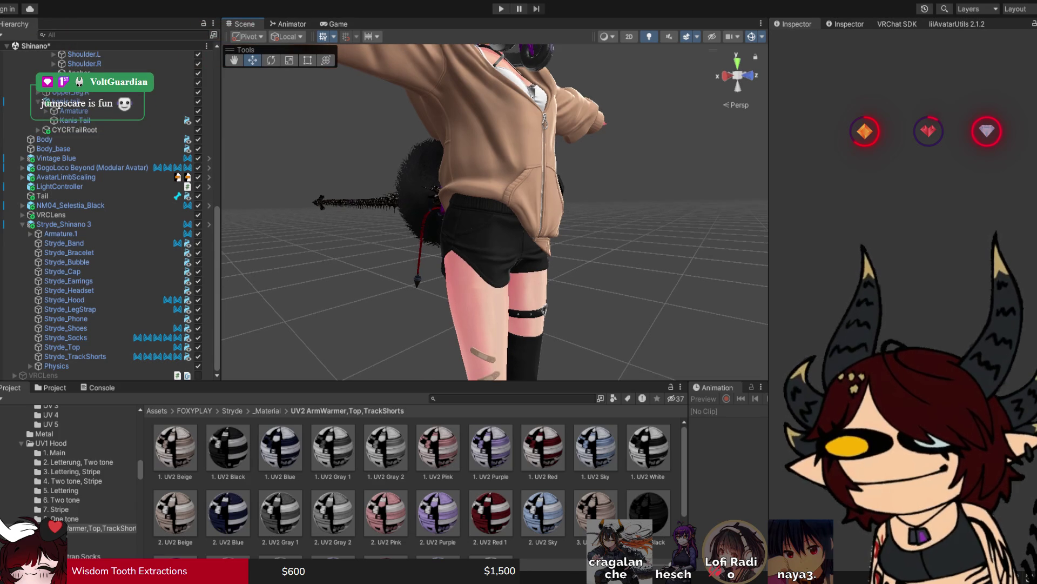
pyautogui.click(648, 512)
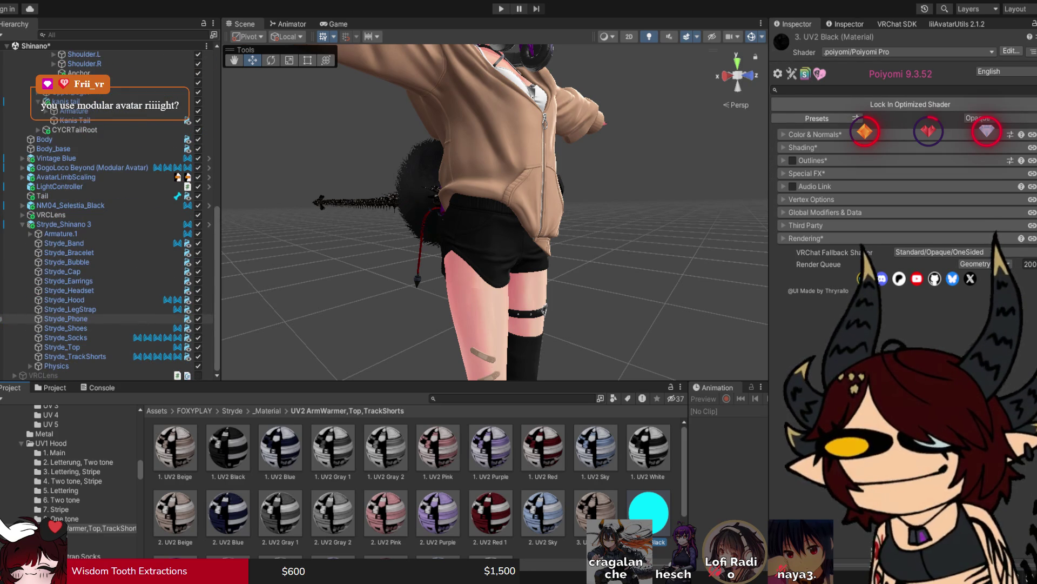
# Step: Fold up the head, neck, chest and spine branches, save the scene, and show Shading options
pyautogui.scroll(15, 1, 319)
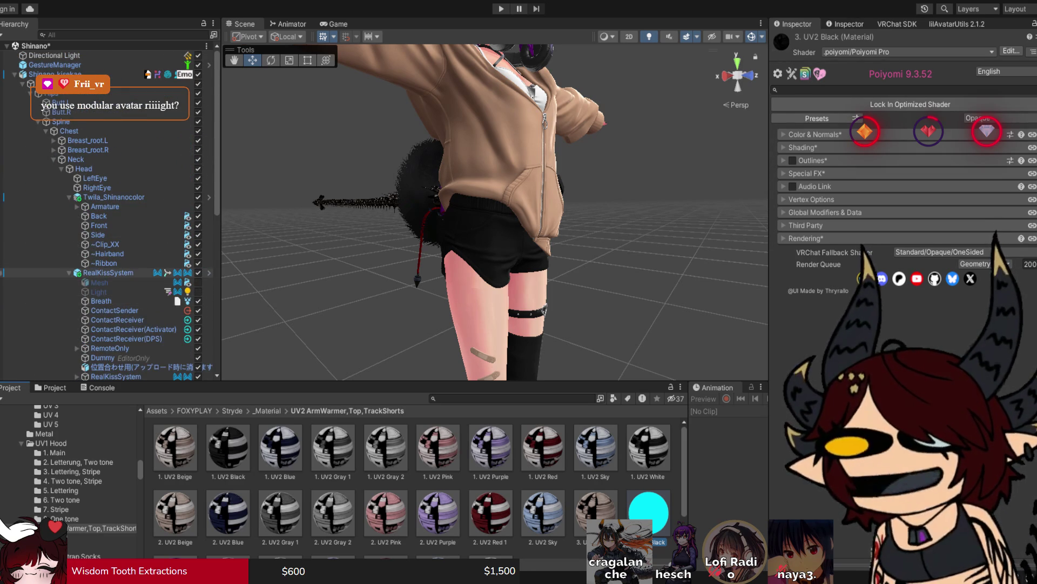
pyautogui.press('Left')
pyautogui.press('Left')
pyautogui.press('Left')
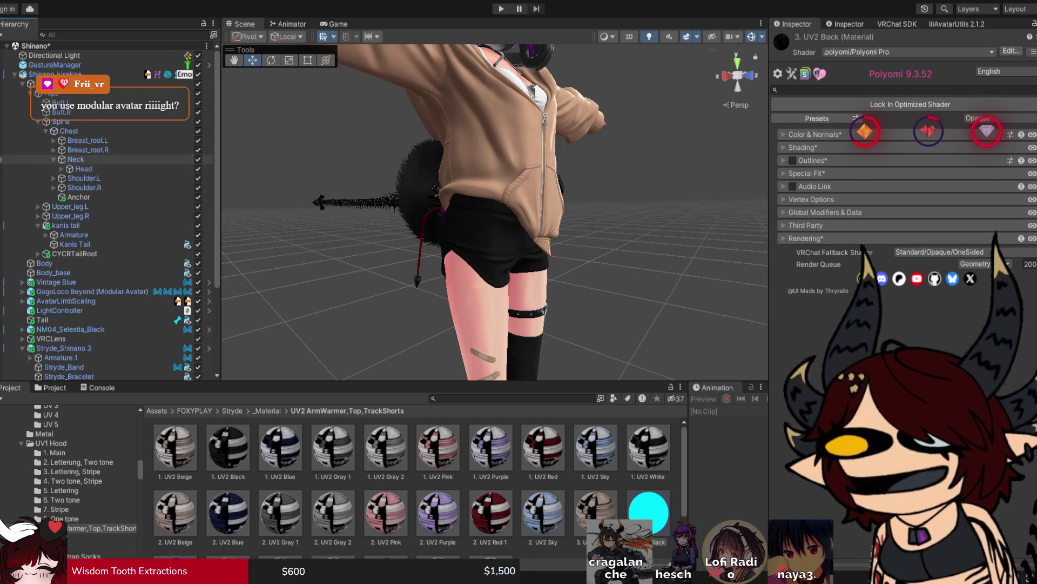
pyautogui.press('Left')
pyautogui.press('Left')
pyautogui.press('Left')
pyautogui.press('Left')
pyautogui.press('Left')
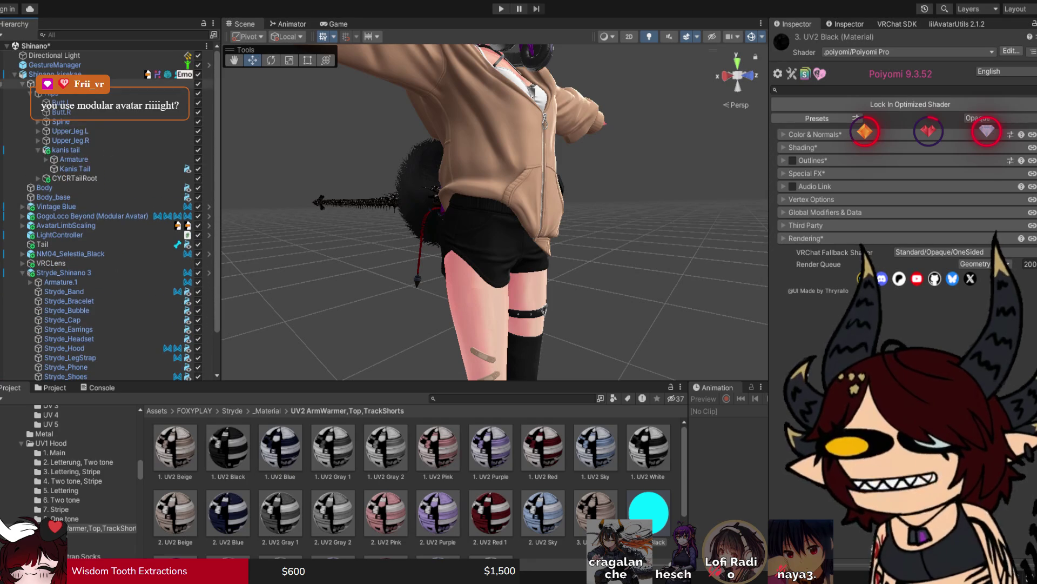
pyautogui.press('Left')
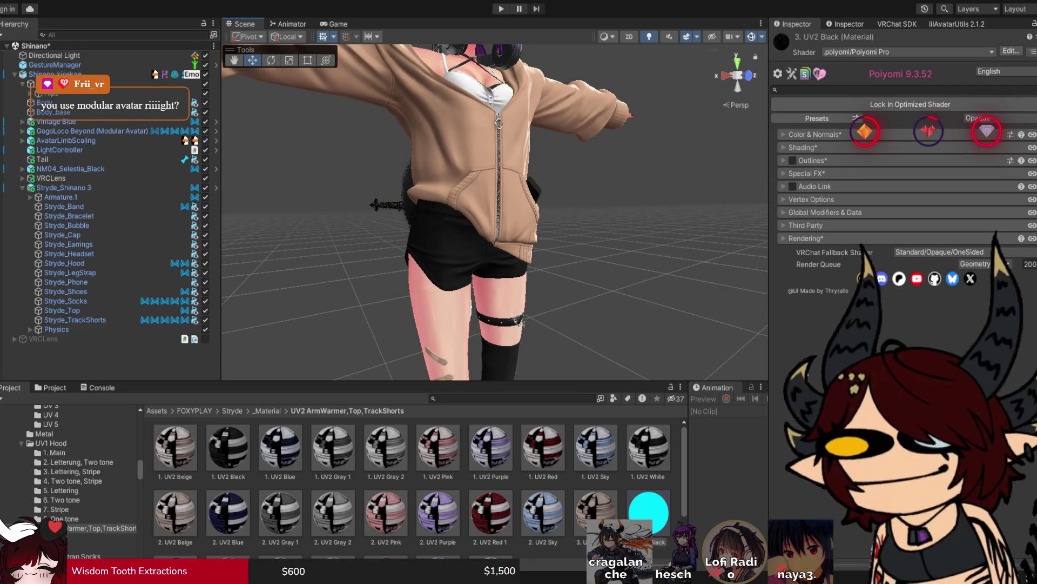
pyautogui.hotkey('ctrl', 's')
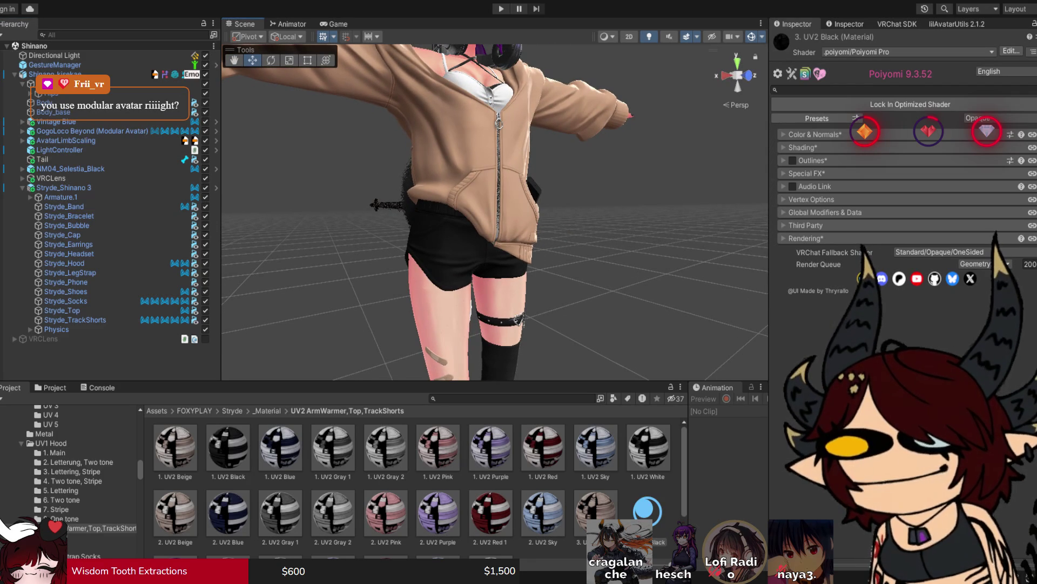
pyautogui.click(803, 147)
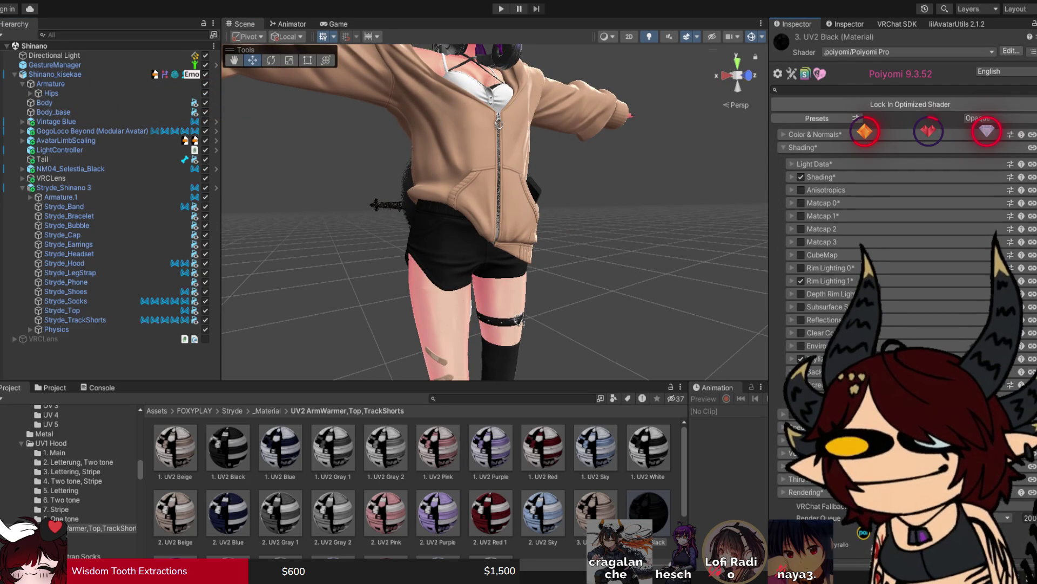
# Step: Set the shorts' material lighting to ShadeMap, soften Base/Shade_Feather, and make 1st ShadeColor black
pyautogui.click(820, 177)
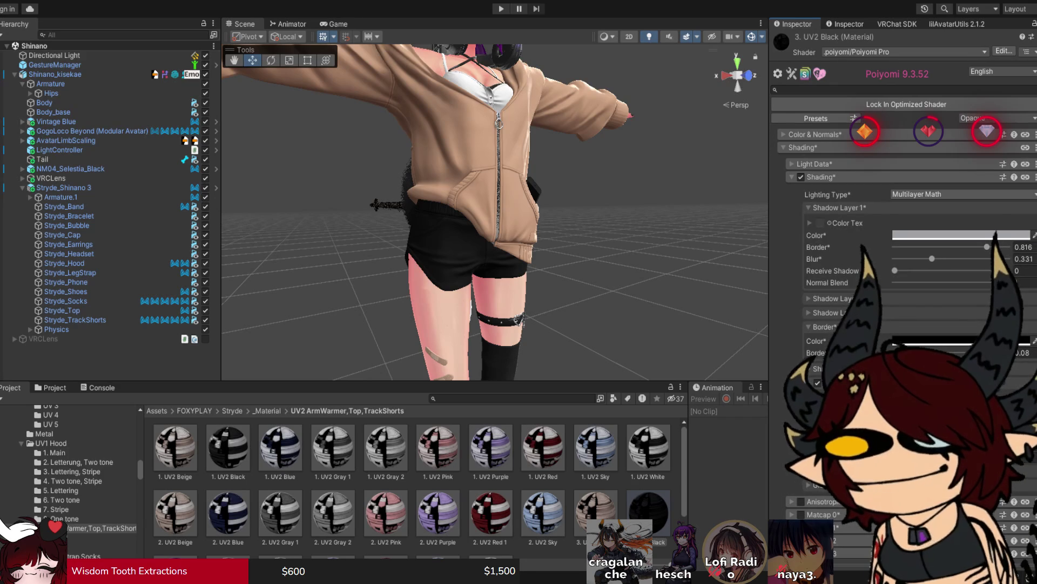
pyautogui.click(919, 246)
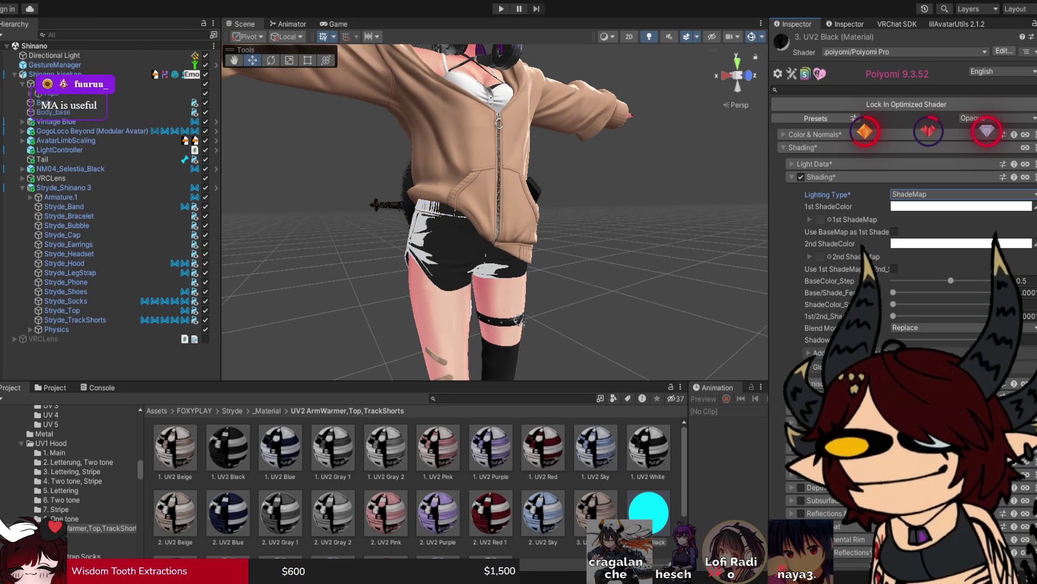
pyautogui.scroll(5, 494, 216)
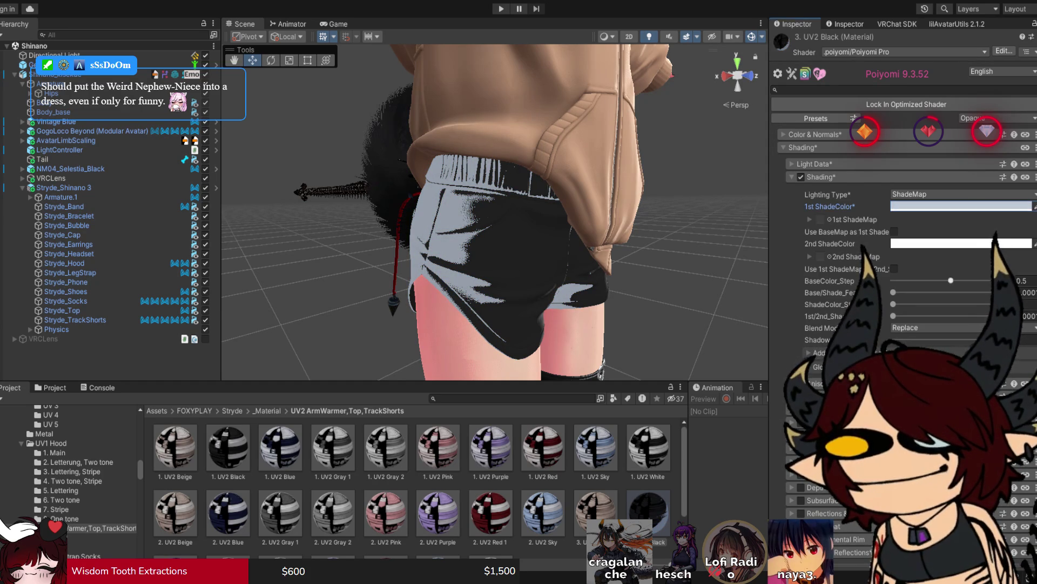
pyautogui.moveTo(893, 292)
pyautogui.mouseDown()
pyautogui.moveTo(991, 292)
pyautogui.moveTo(903, 291)
pyautogui.moveTo(964, 292)
pyautogui.mouseUp()
pyautogui.moveTo(486, 216); pyautogui.dragTo(384, 233)
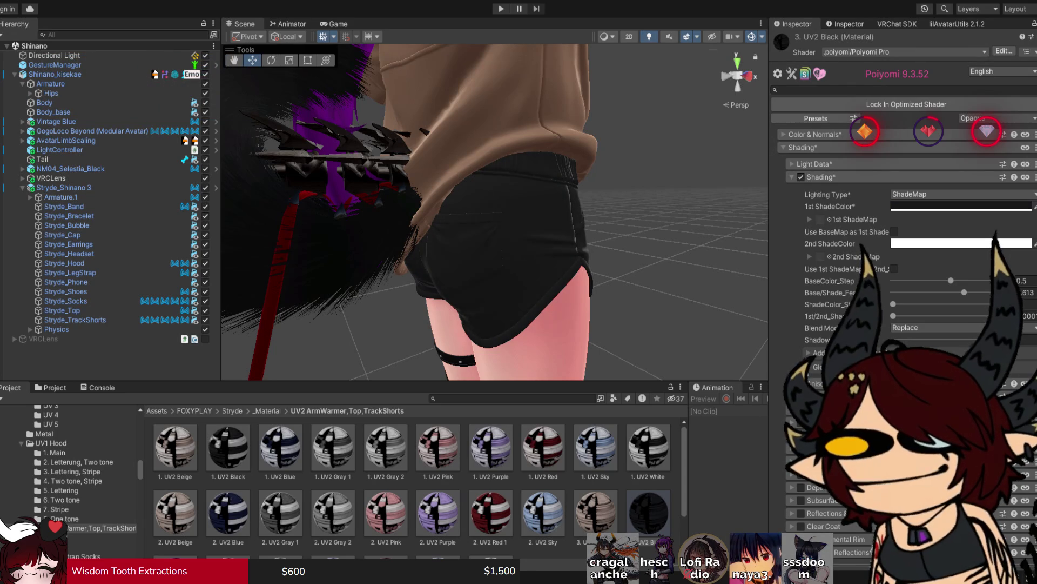
pyautogui.click(961, 206)
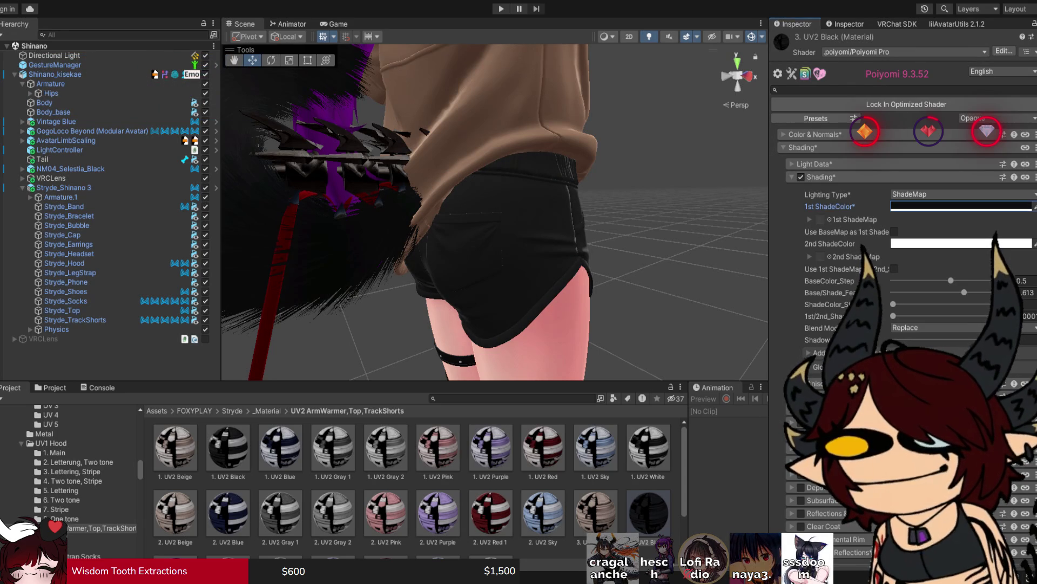
# Step: Reselect the track shorts and tweak shade step, base-as-first-shade, blend mode and shadow strength
pyautogui.moveTo(893, 305); pyautogui.dragTo(905, 316)
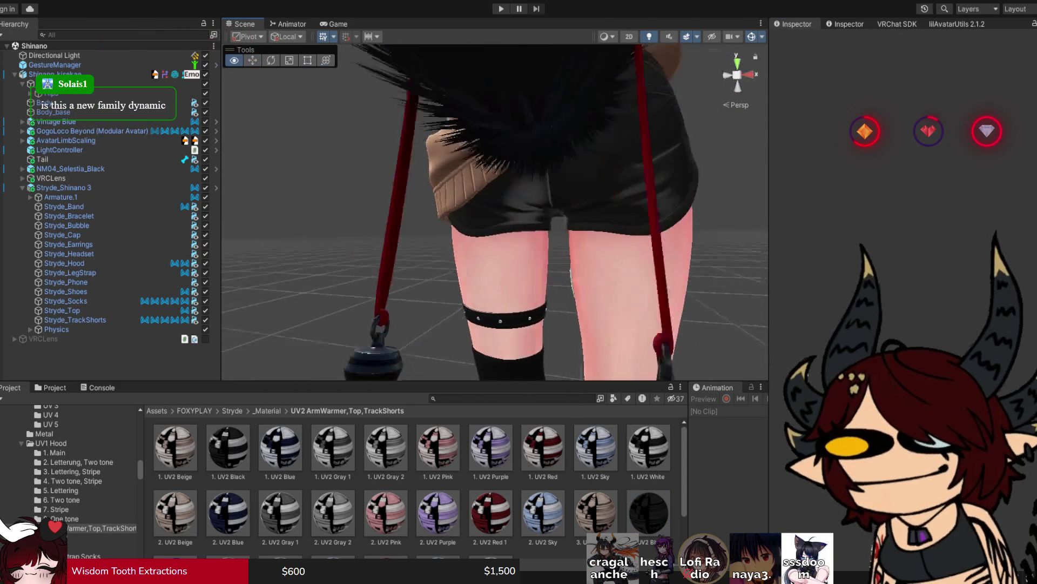
pyautogui.click(61, 188)
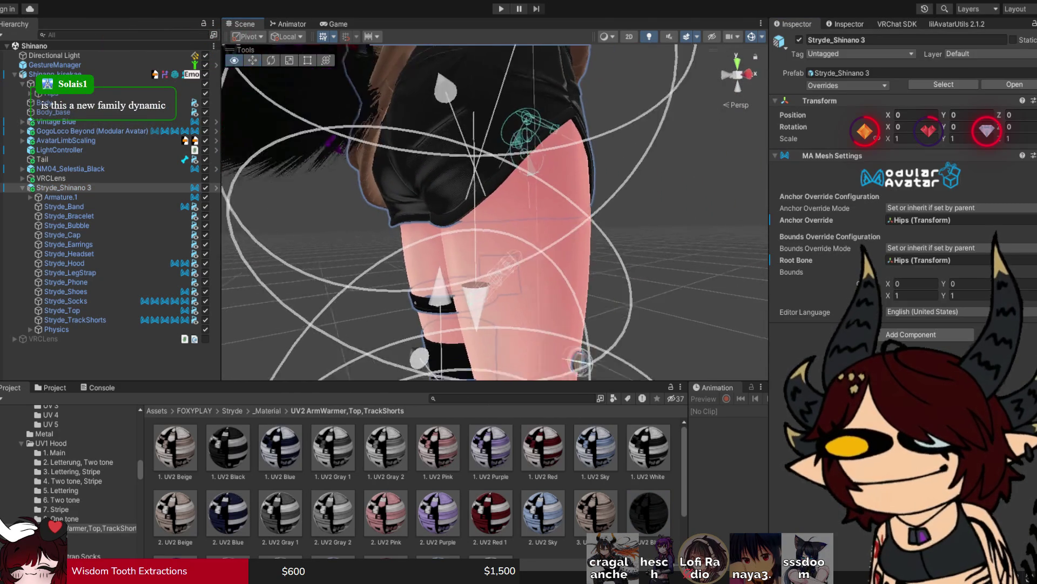
pyautogui.click(502, 178)
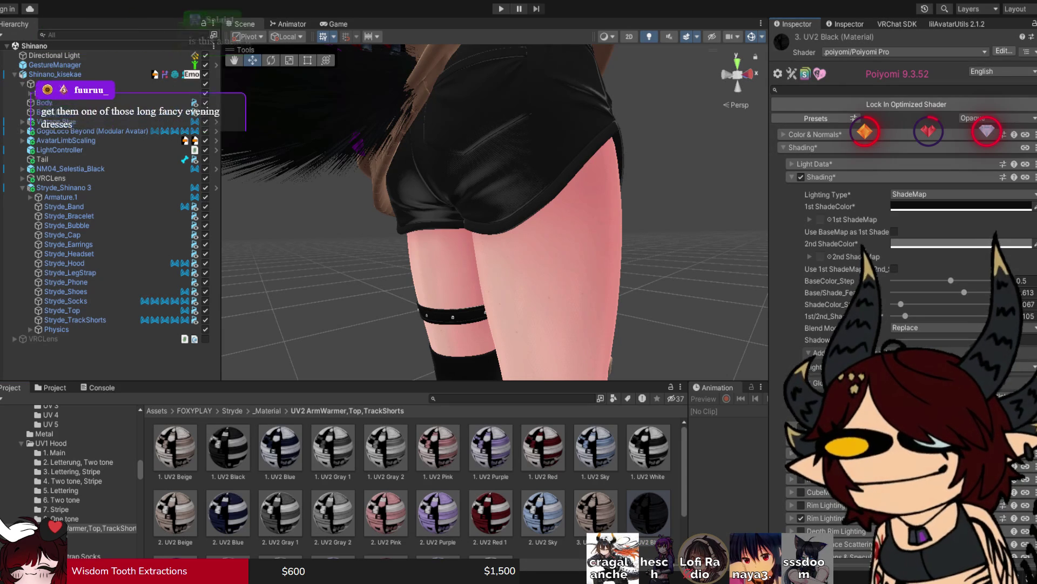
pyautogui.click(894, 231)
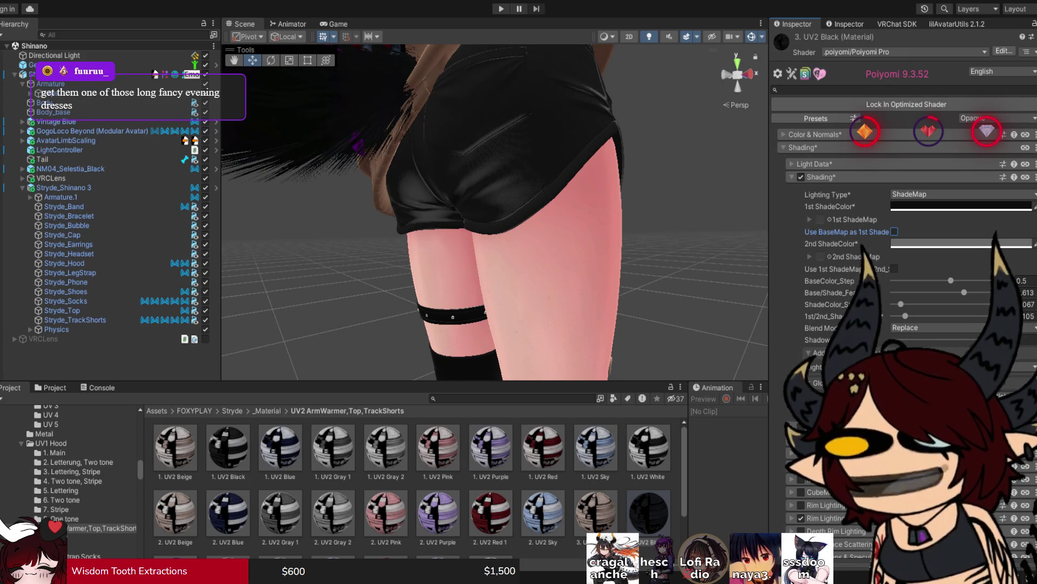
pyautogui.moveTo(487, 216); pyautogui.dragTo(352, 206)
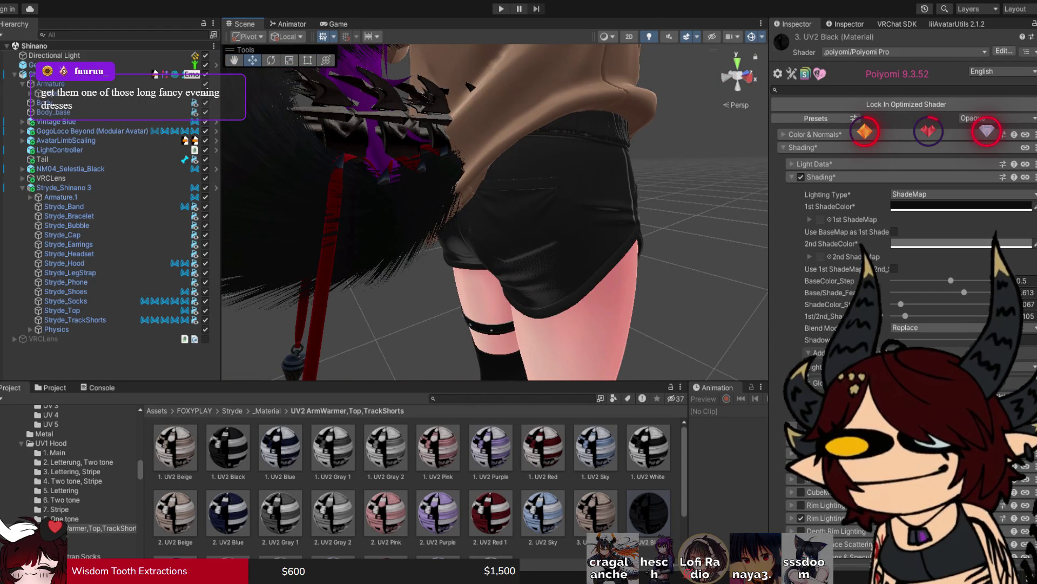
pyautogui.click(935, 328)
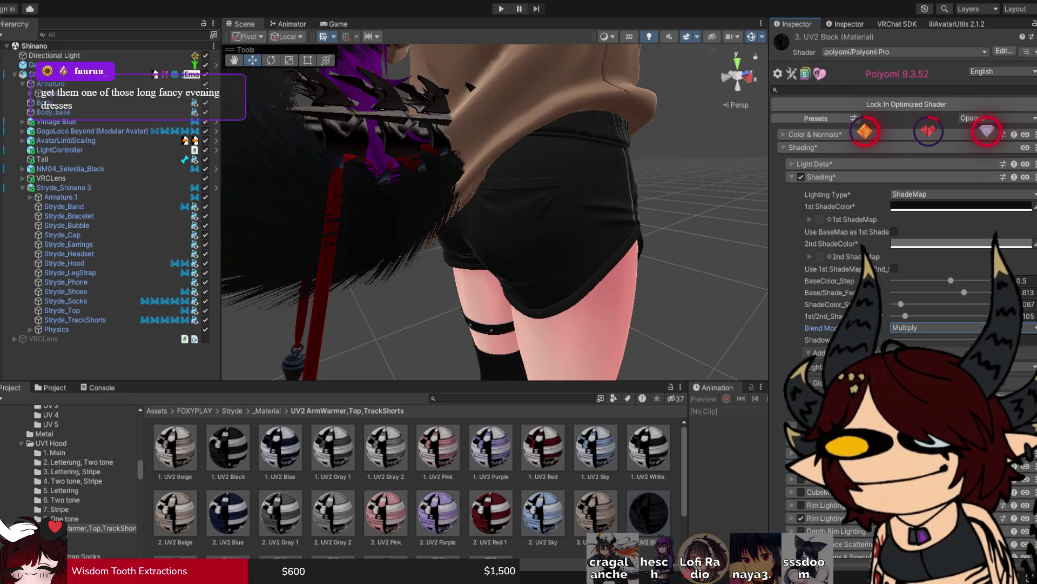
pyautogui.hotkey('ctrl', 'z')
pyautogui.click(911, 340)
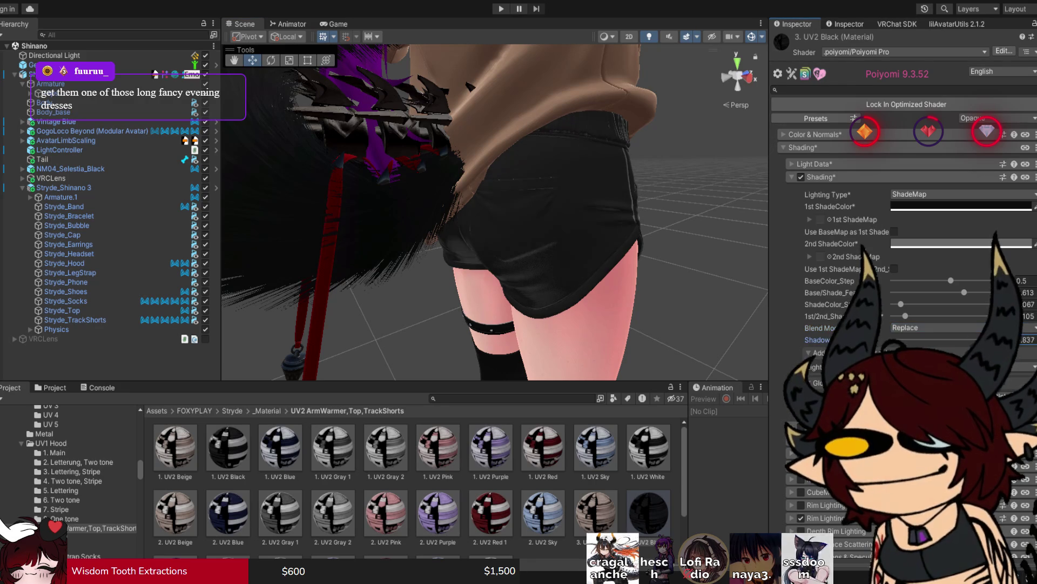
pyautogui.moveTo(940, 339); pyautogui.dragTo(1005, 340)
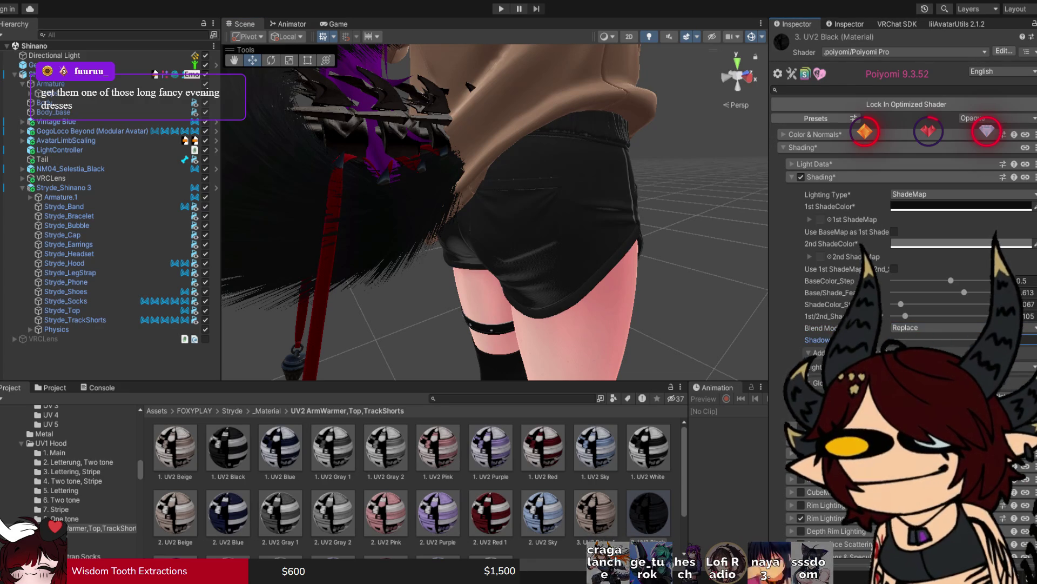
# Step: Set all UV 2 textures, starting from 2.Black, to a Max Size of 512 and apply
pyautogui.click(815, 134)
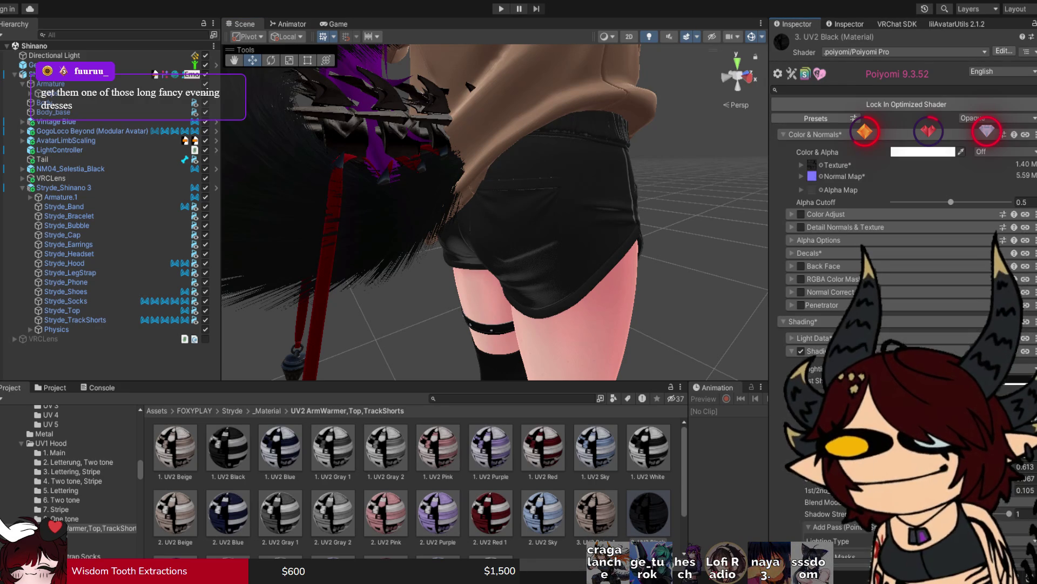
pyautogui.click(811, 164)
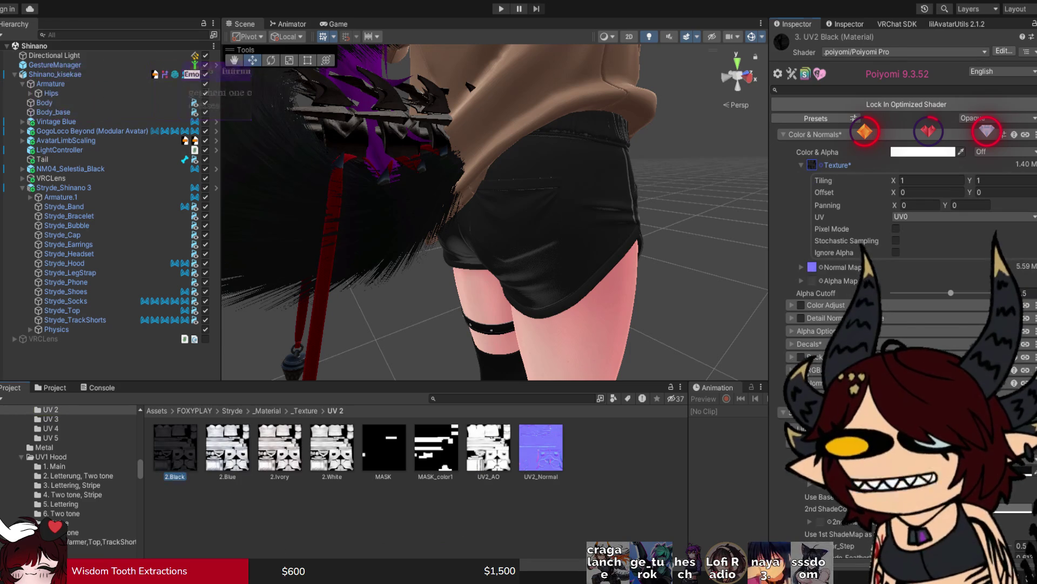
pyautogui.click(174, 448)
pyautogui.hotkey('ctrl', 'a')
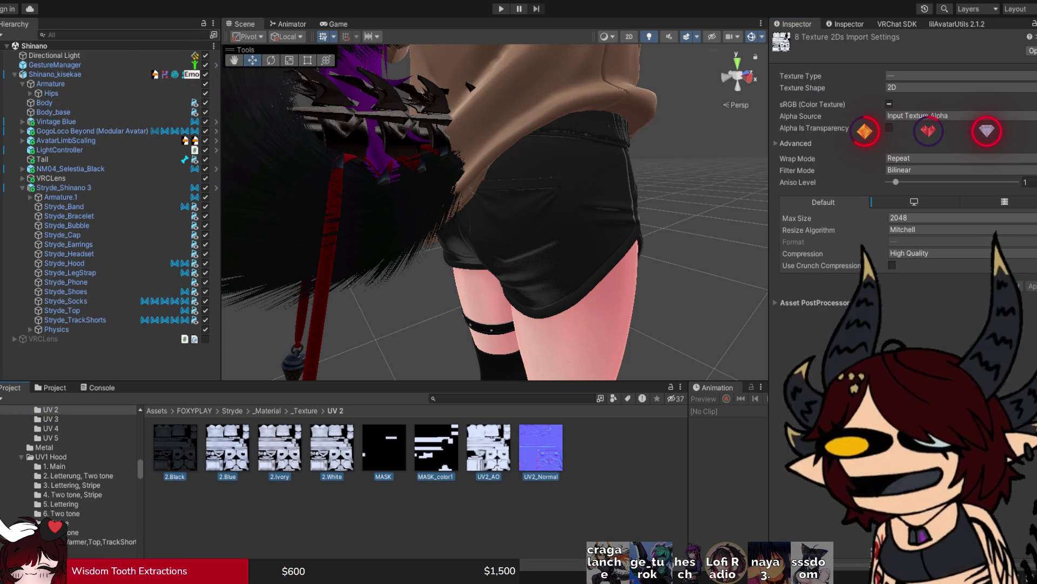
pyautogui.click(962, 217)
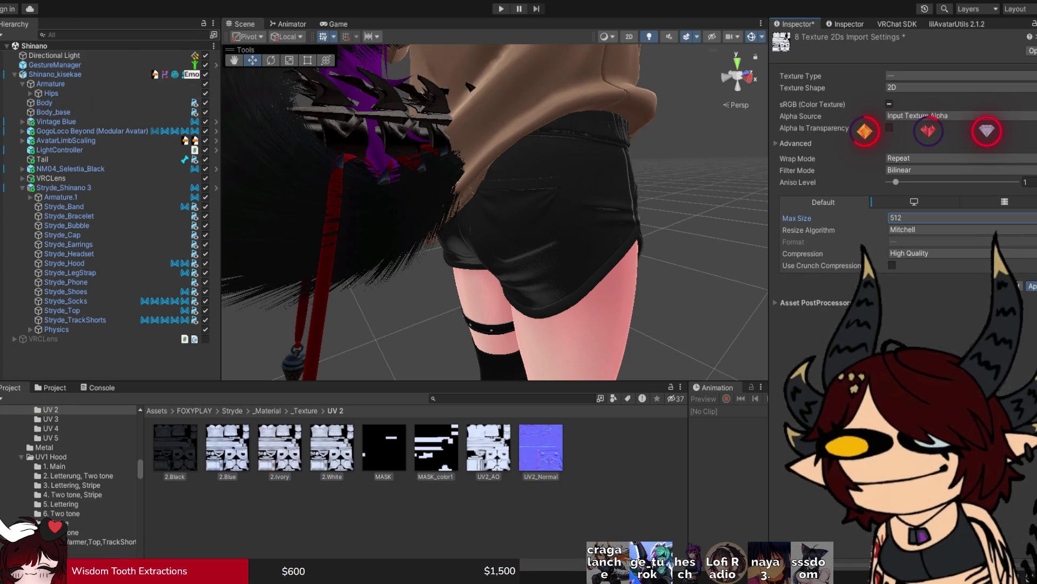
pyautogui.click(1029, 286)
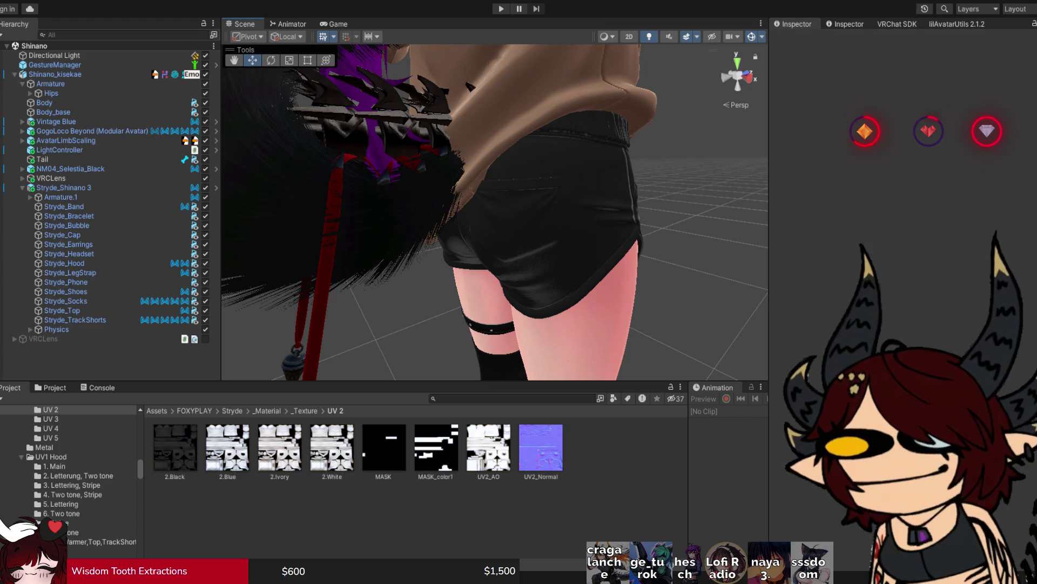
pyautogui.scroll(3, 495, 210)
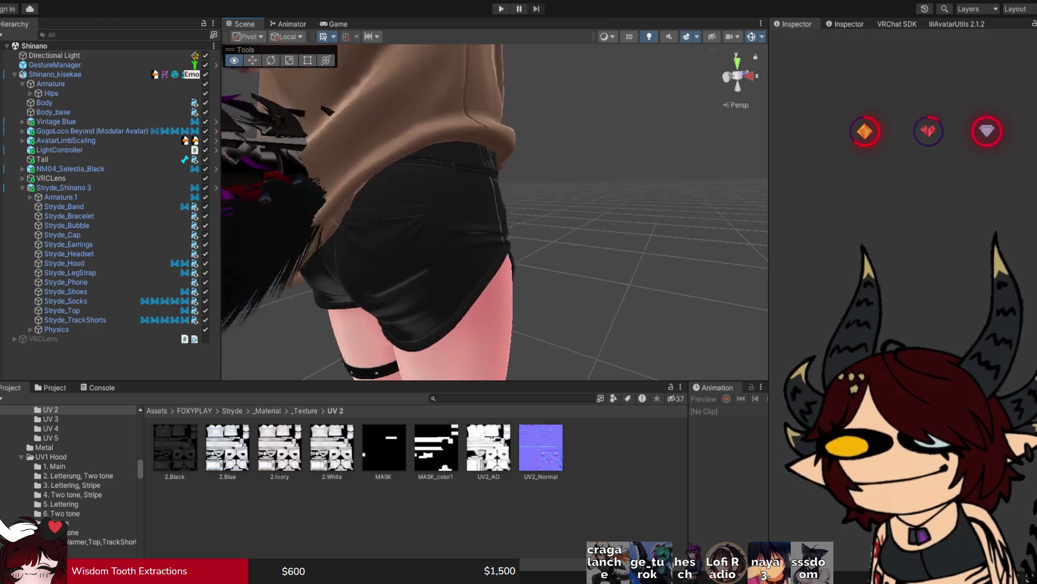
pyautogui.moveTo(487, 216); pyautogui.dragTo(573, 216)
pyautogui.scroll(4, 495, 211)
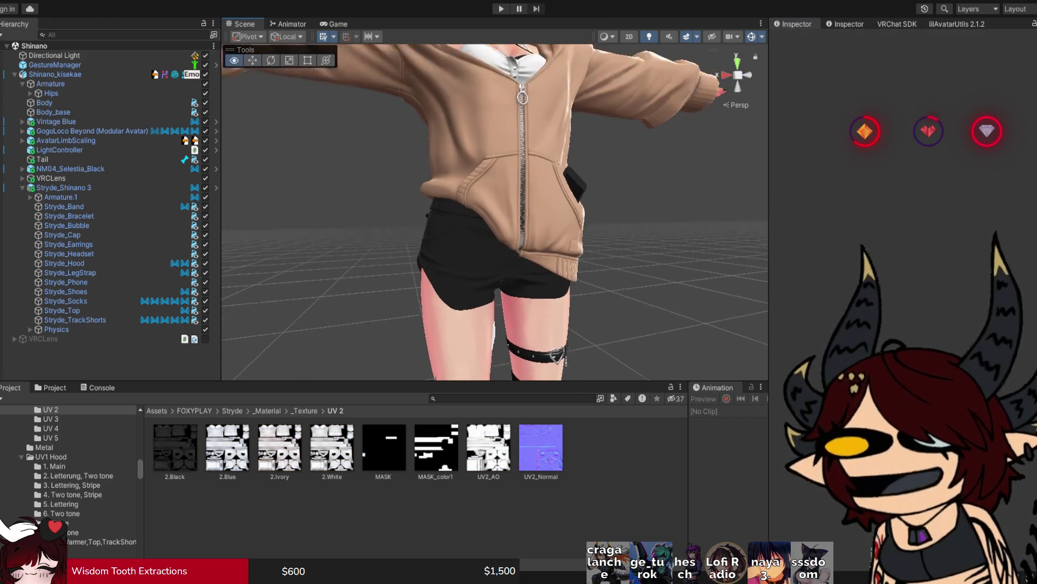
pyautogui.scroll(-3, 495, 211)
pyautogui.moveTo(573, 216)
pyautogui.mouseDown()
pyautogui.moveTo(519, 216)
pyautogui.moveTo(562, 216)
pyautogui.moveTo(562, 184)
pyautogui.moveTo(562, 206)
pyautogui.mouseUp()
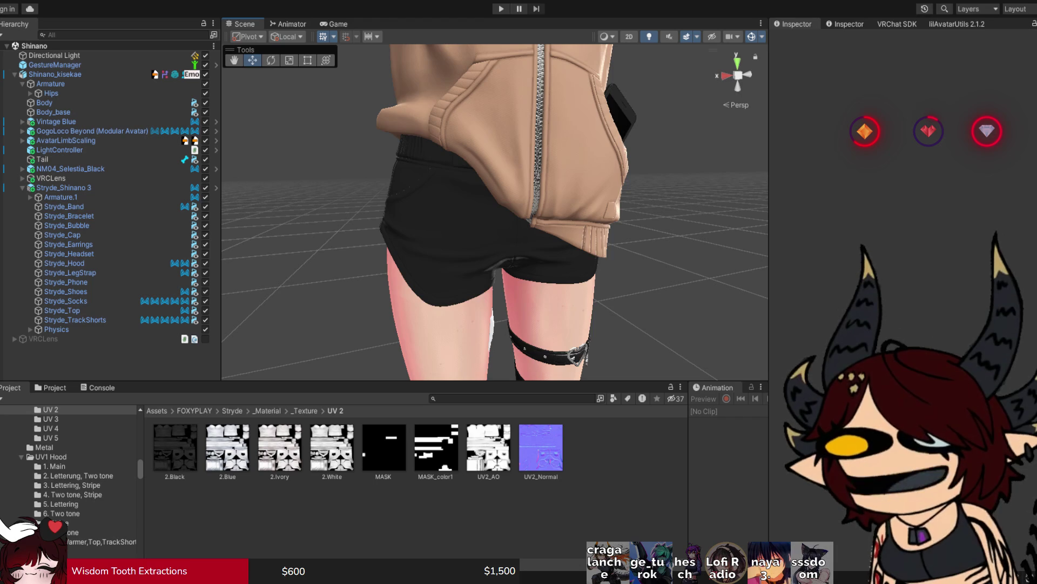
pyautogui.scroll(-3, 494, 210)
pyautogui.scroll(1, 495, 211)
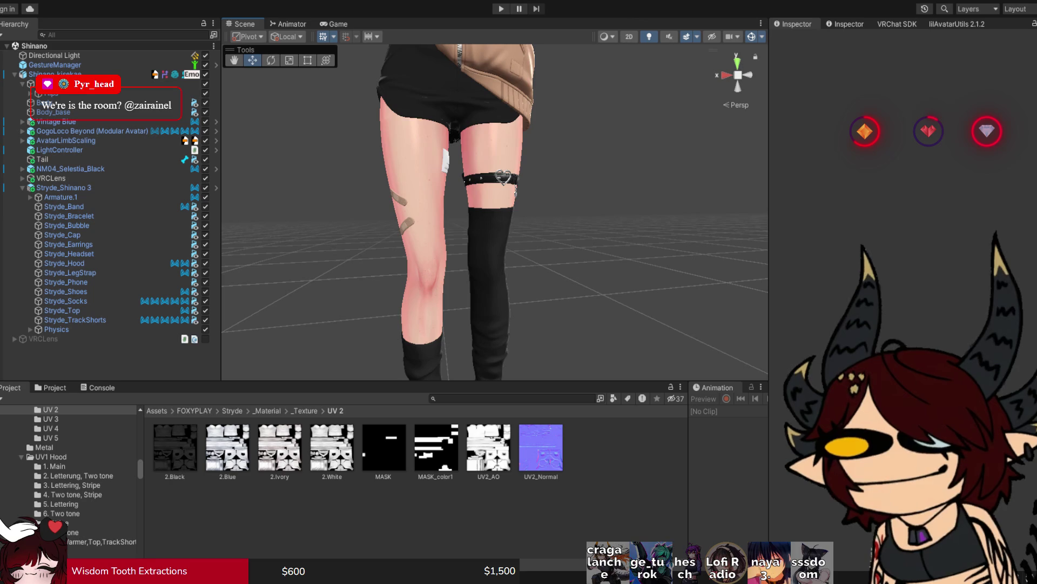
pyautogui.scroll(-2, 494, 211)
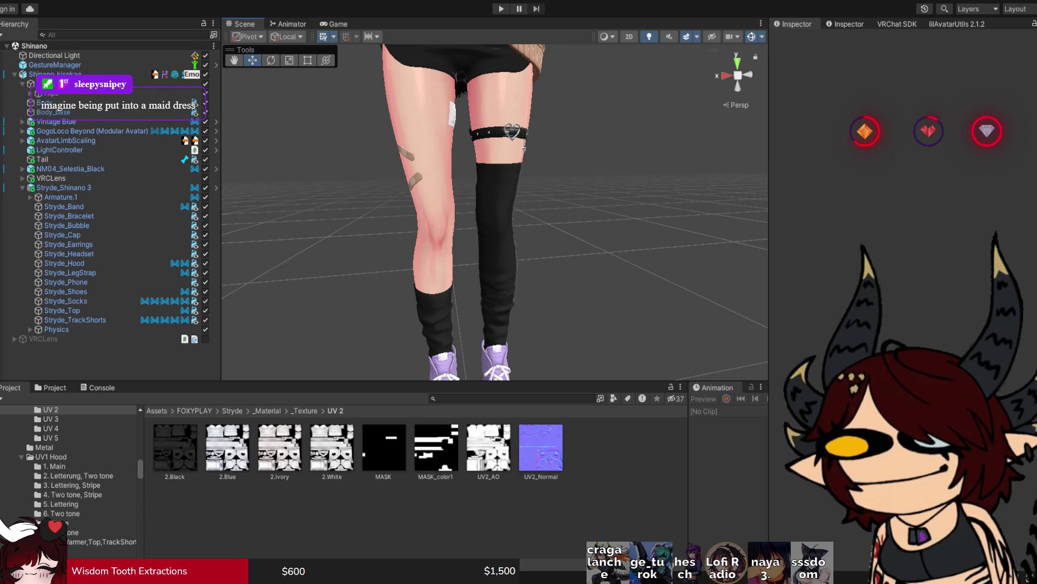
pyautogui.hotkey('alt', 'Tab')
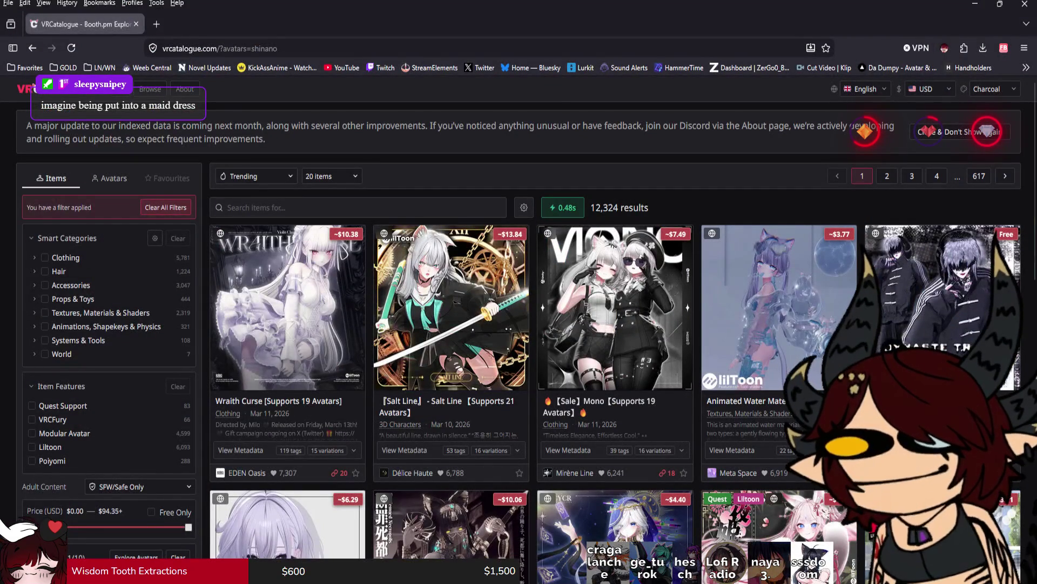
# Step: Scroll through the Shinano-compatible listings, then filter them to the Clothing category
pyautogui.scroll(-3, 547, 411)
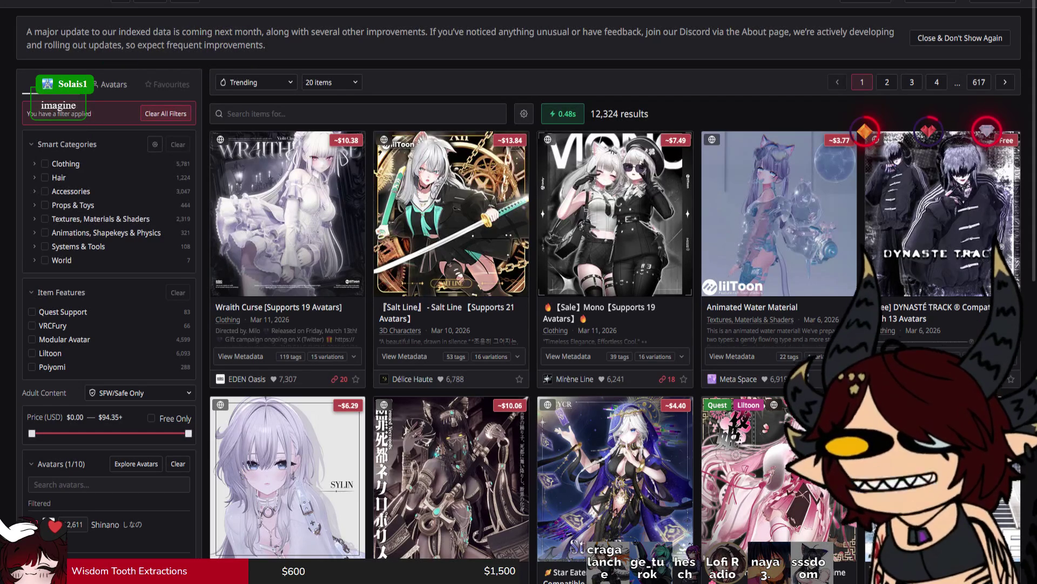
pyautogui.scroll(-1, 616, 291)
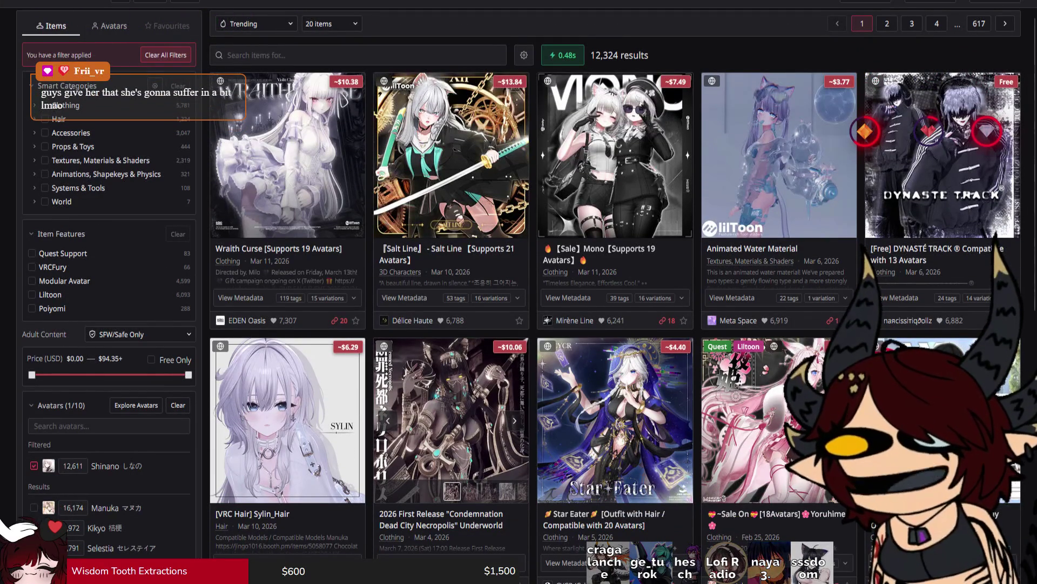
pyautogui.scroll(1, 451, 421)
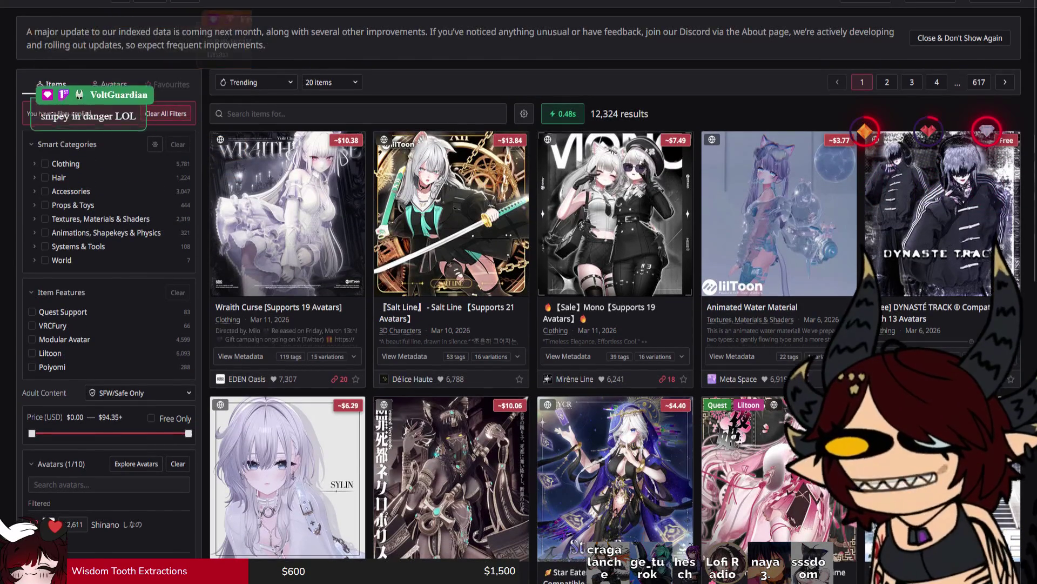
pyautogui.scroll(-1, 616, 319)
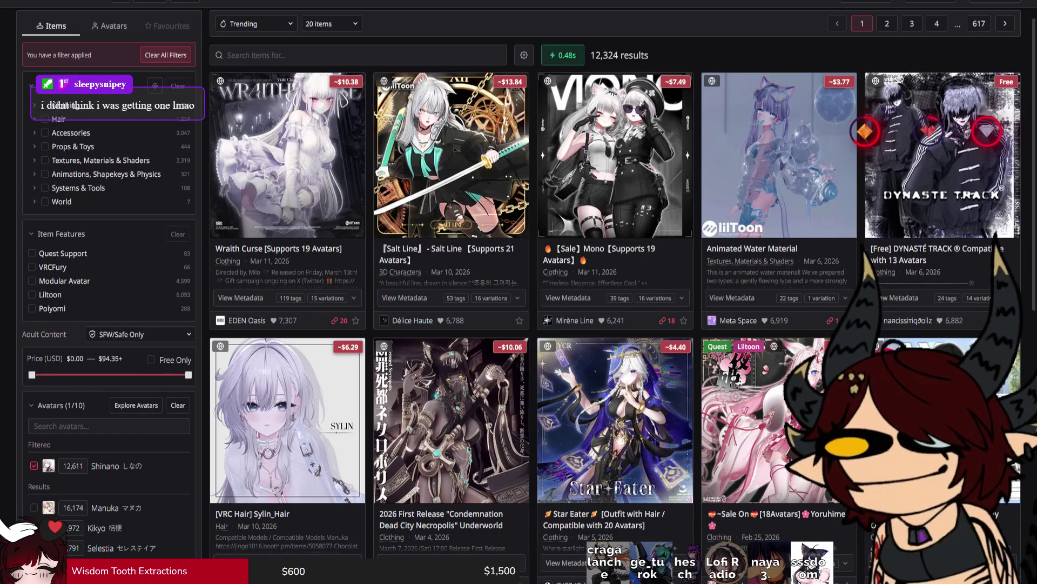
pyautogui.scroll(-1, 615, 297)
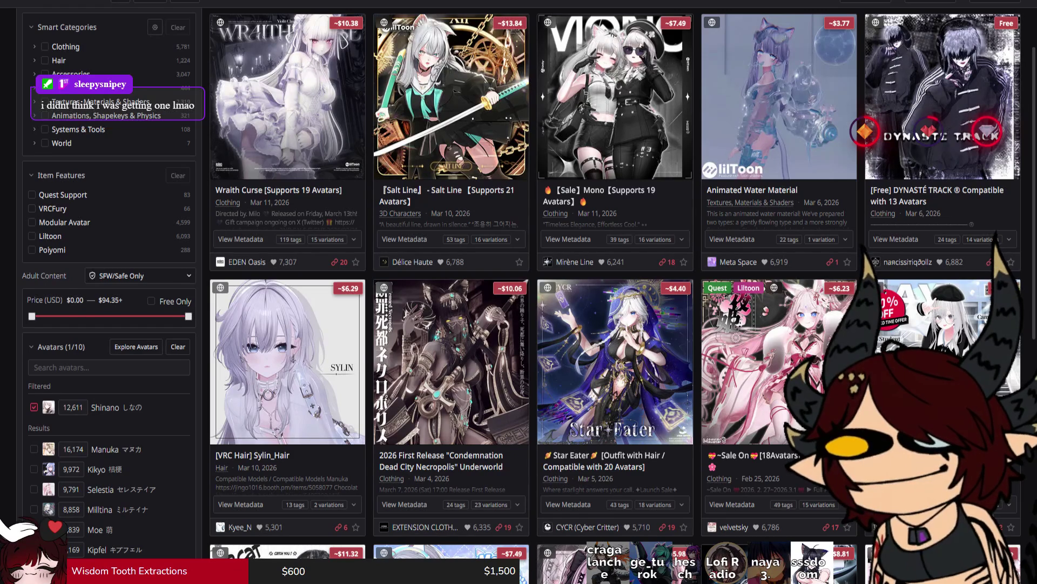
pyautogui.scroll(-1, 521, 342)
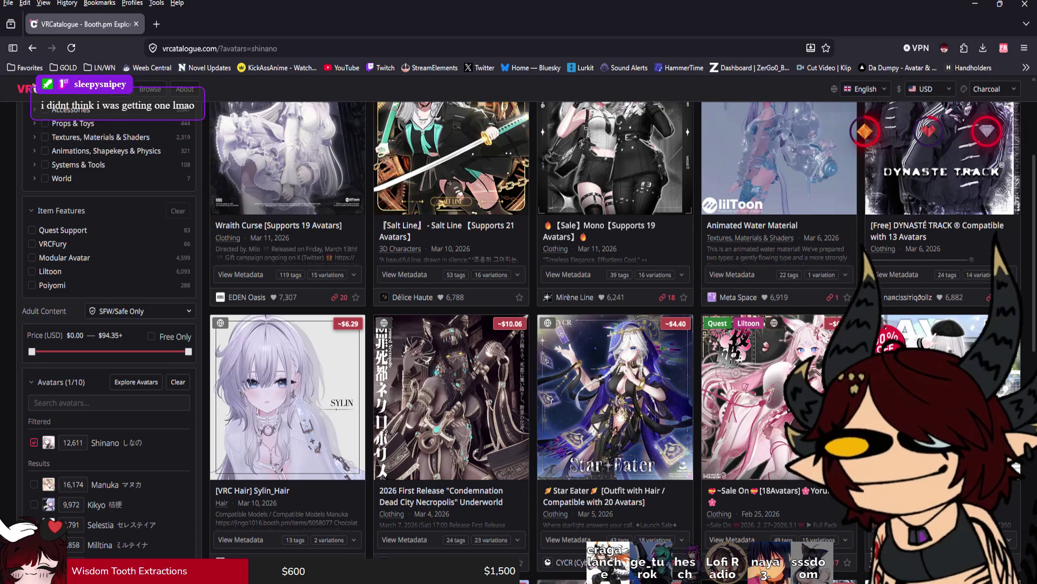
pyautogui.scroll(-3, 616, 340)
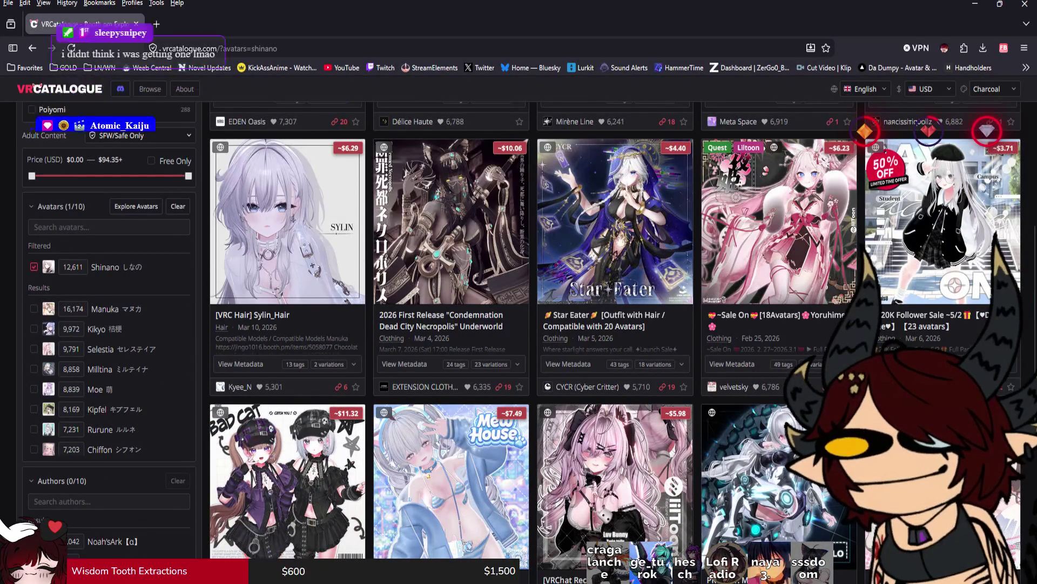
pyautogui.scroll(5, 616, 341)
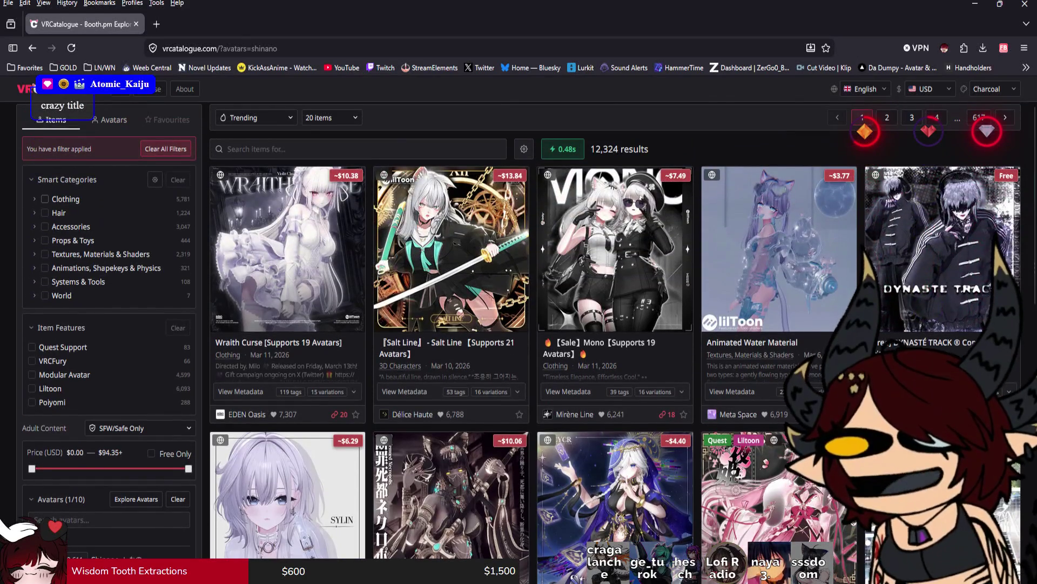
pyautogui.click(45, 199)
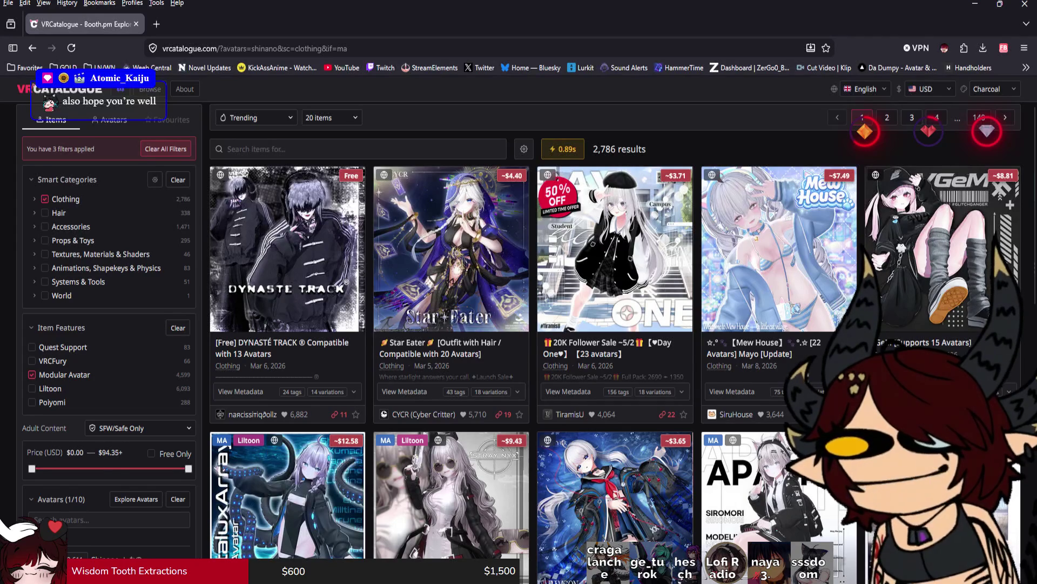
# Step: Exclude Erotic, Bodysuits & Leotards, Gloves & Armwear, Jeans & Shorts and Shoes & Footwear, keeping Underwear & Lingerie
pyautogui.click(141, 428)
pyautogui.press('Escape')
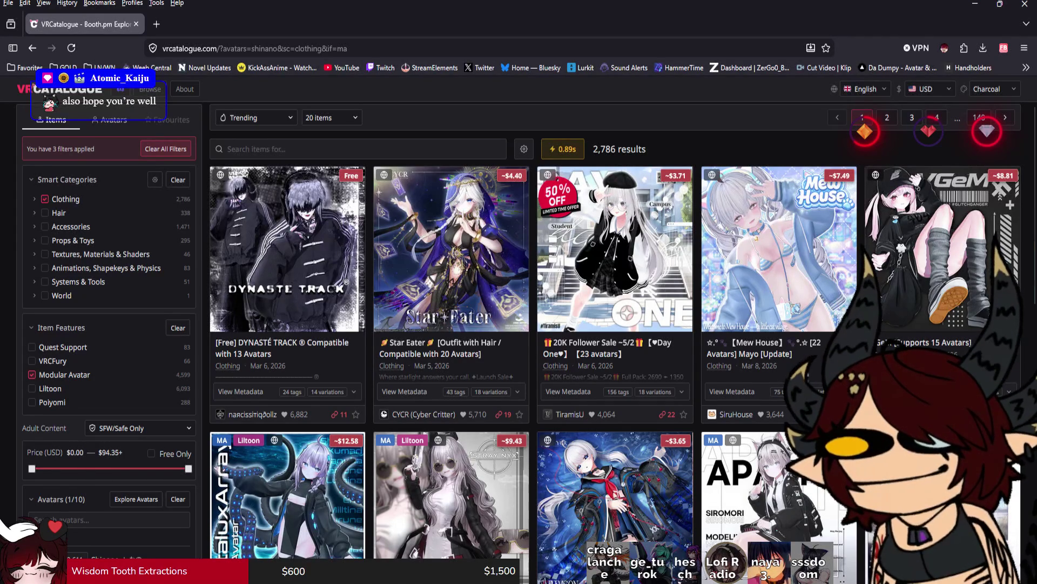
pyautogui.click(35, 198)
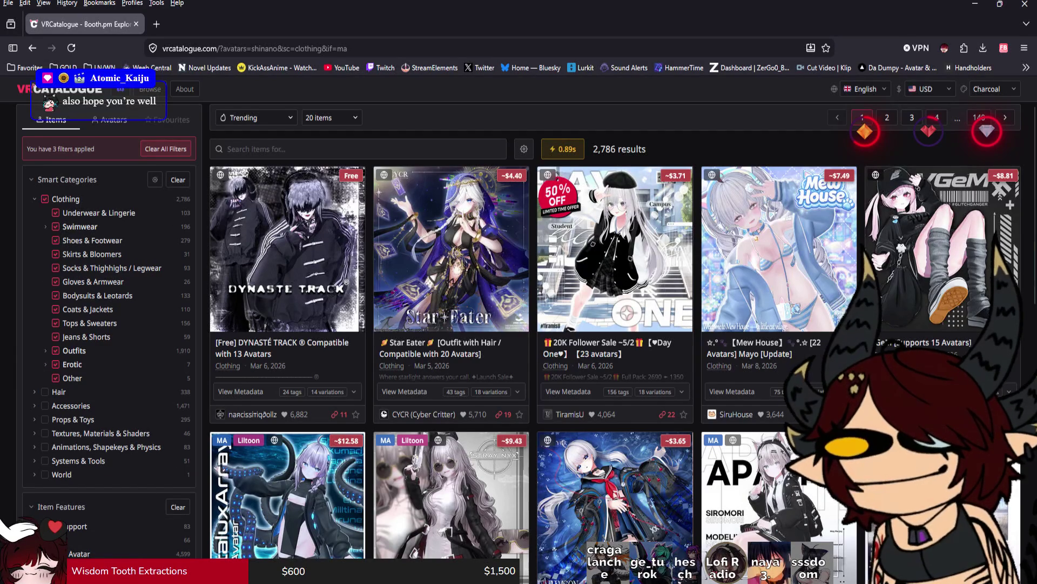
pyautogui.click(56, 364)
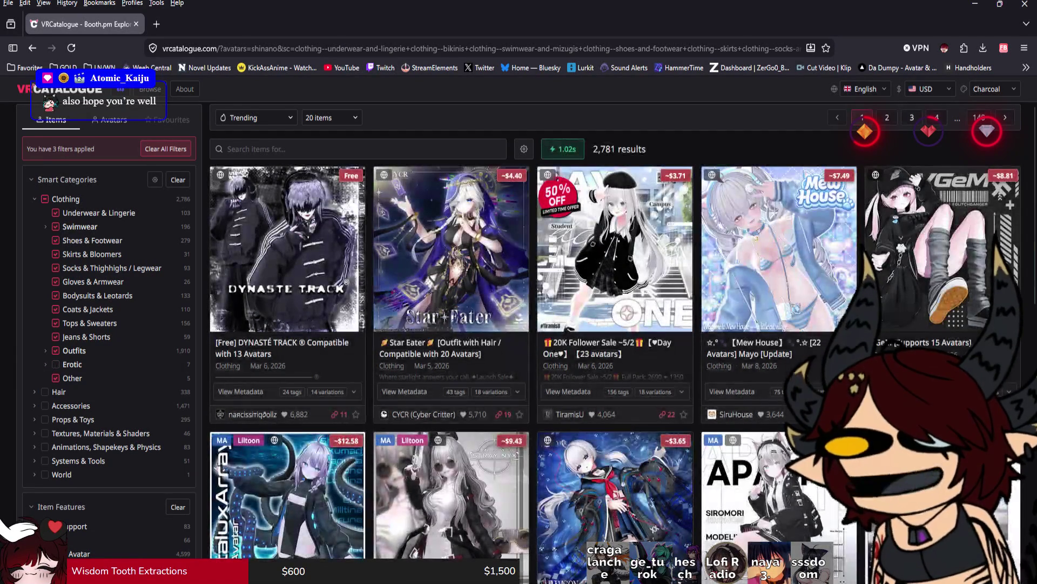
pyautogui.click(55, 296)
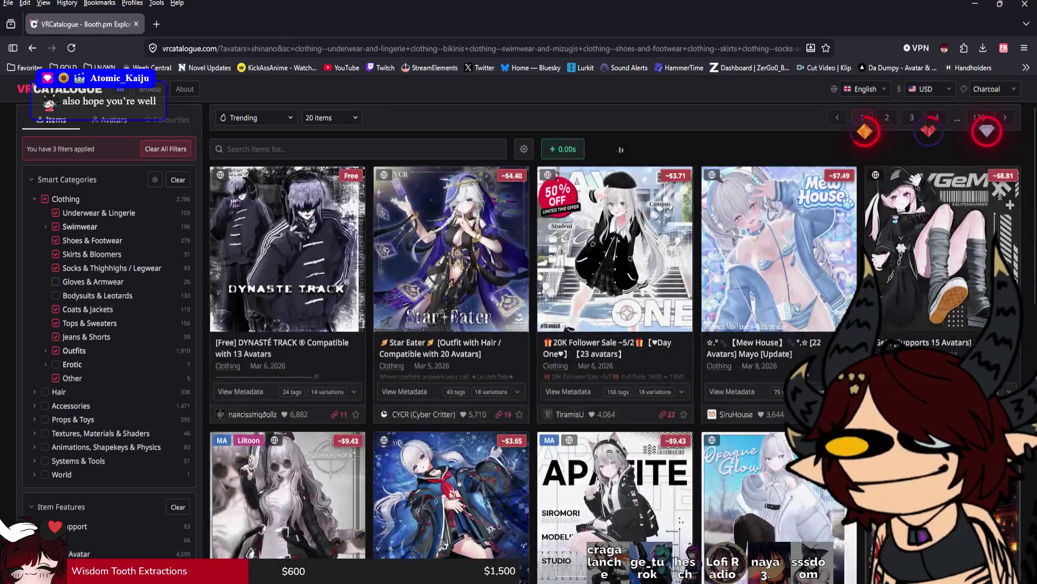
pyautogui.click(56, 281)
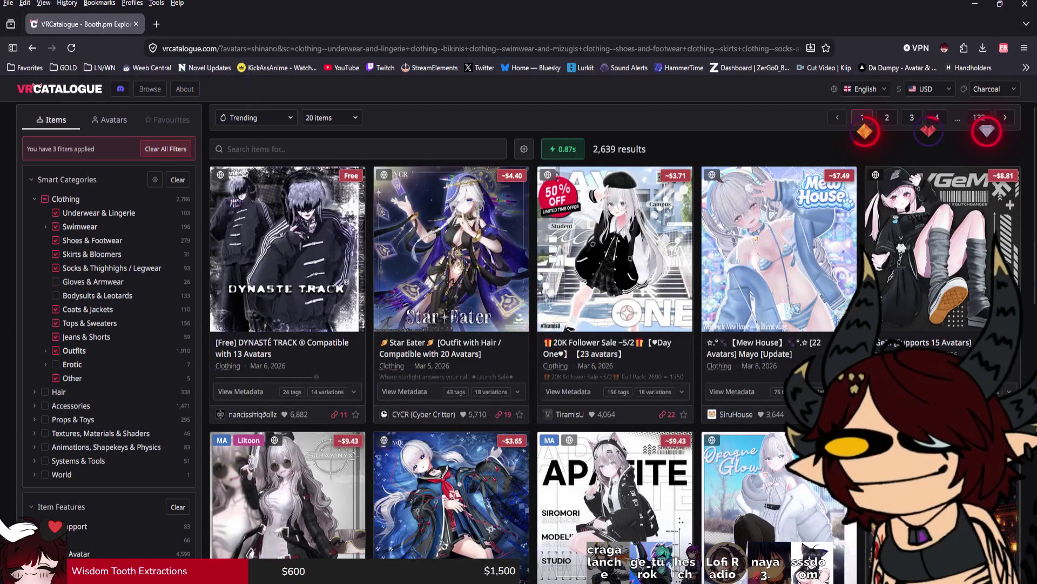
pyautogui.click(56, 336)
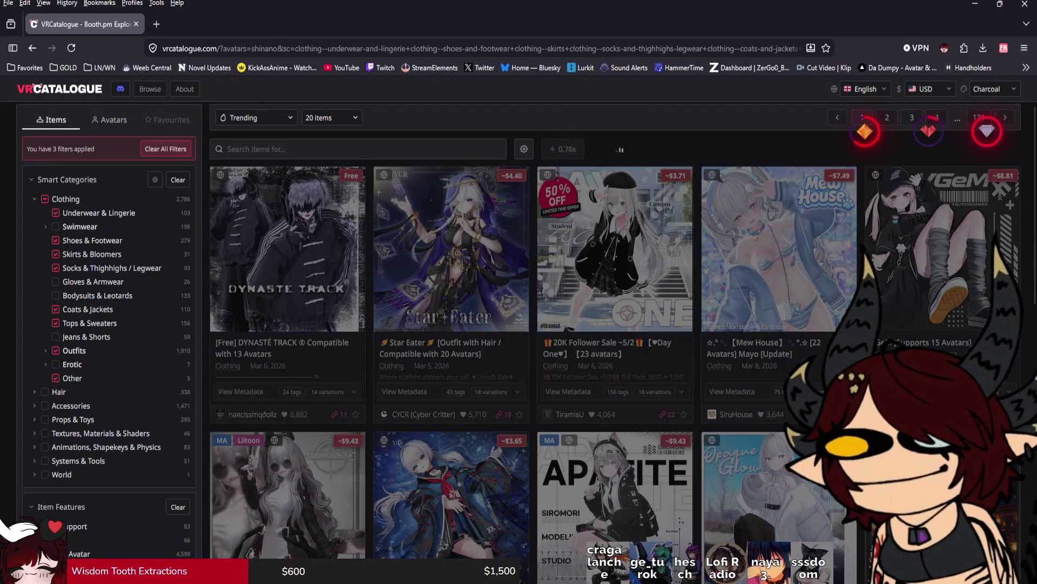
pyautogui.click(55, 241)
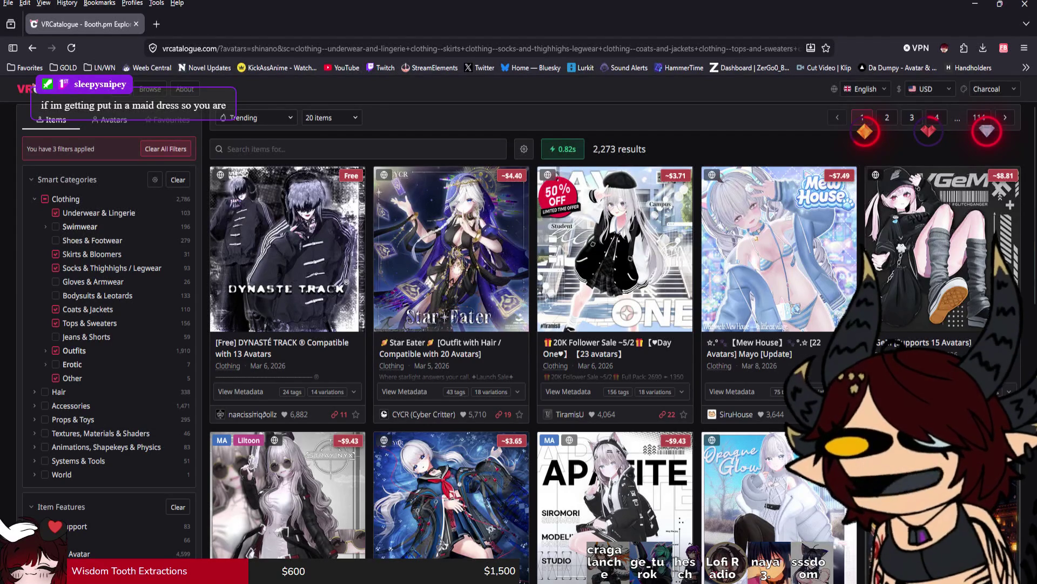
pyautogui.click(55, 212)
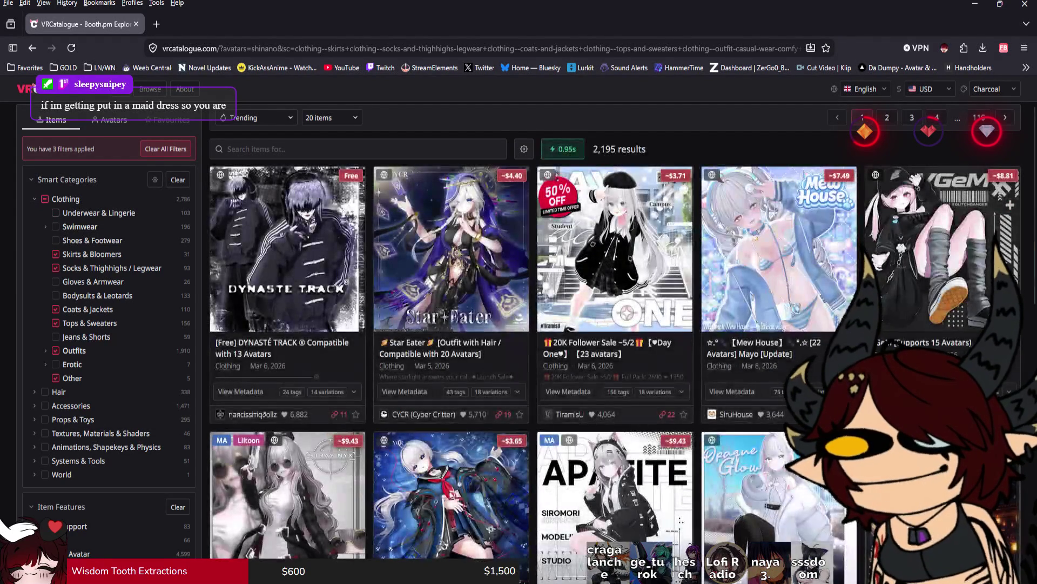
pyautogui.click(55, 213)
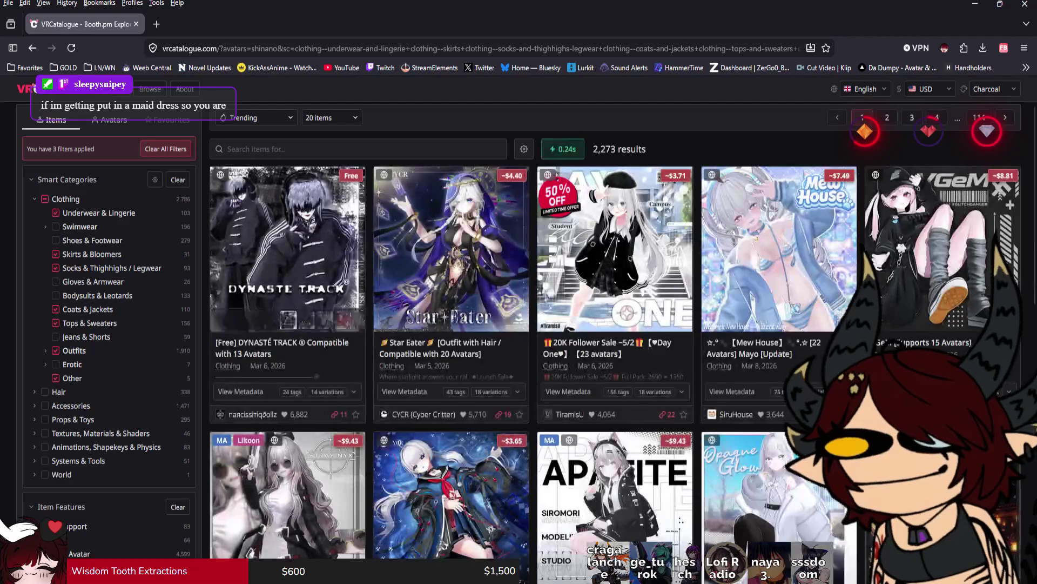
# Step: Scroll the grid and open the '[13 Avatars] Summer dress' listing in a background tab
pyautogui.scroll(-2, 529, 342)
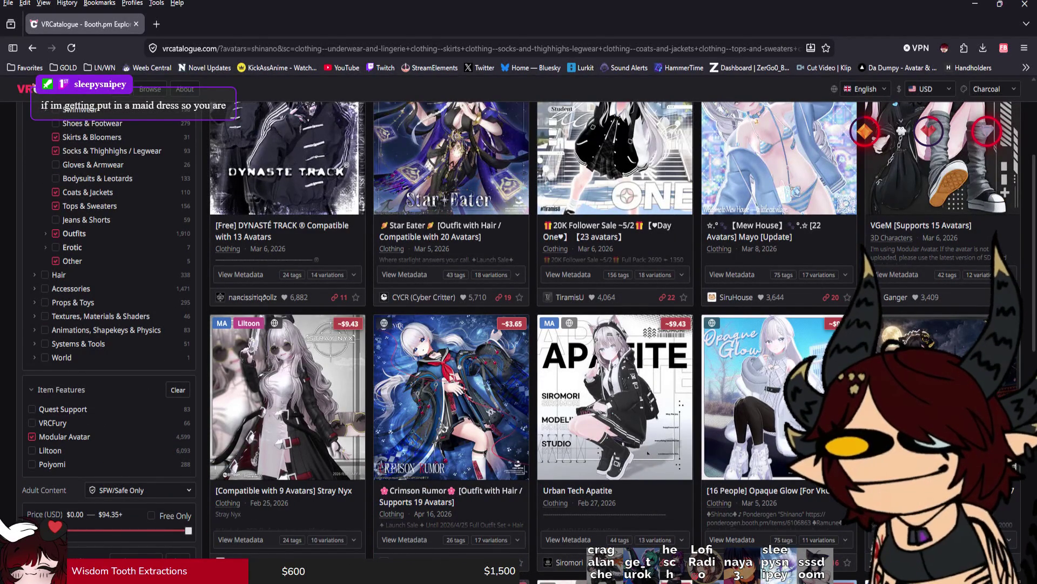
pyautogui.scroll(-2, 520, 342)
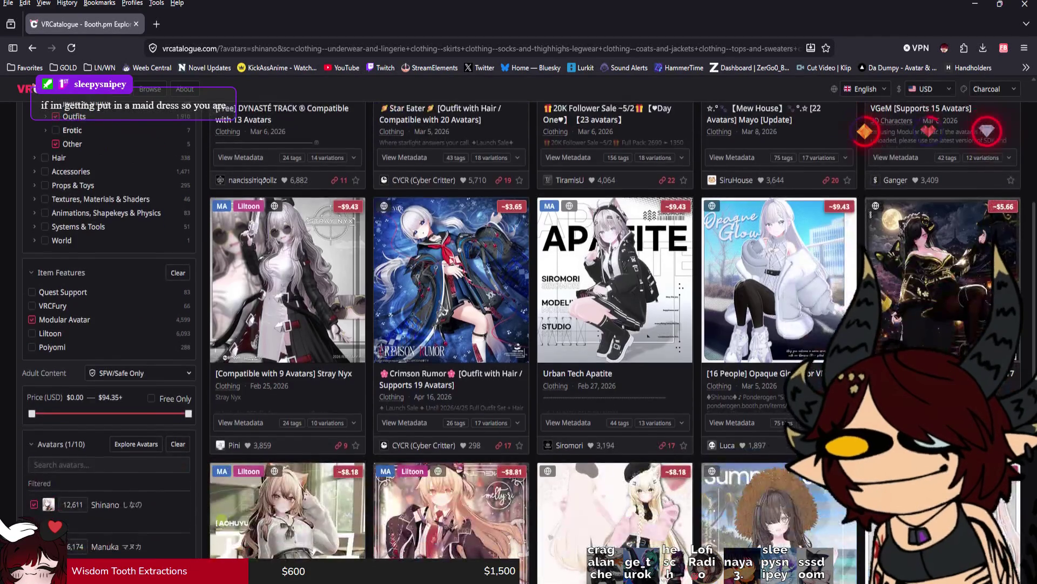
pyautogui.scroll(-2, 222, 521)
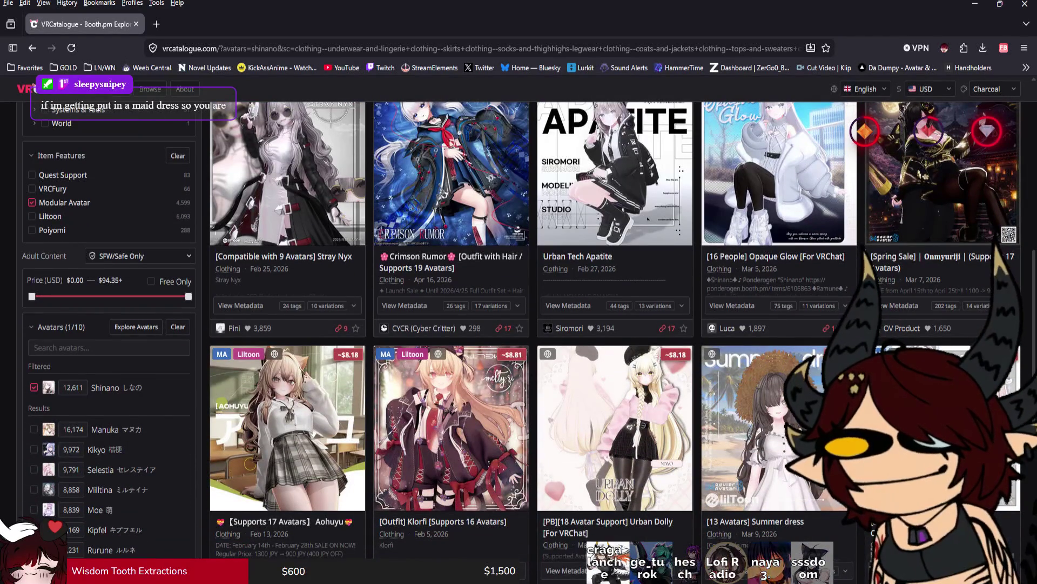
pyautogui.scroll(-1, 520, 342)
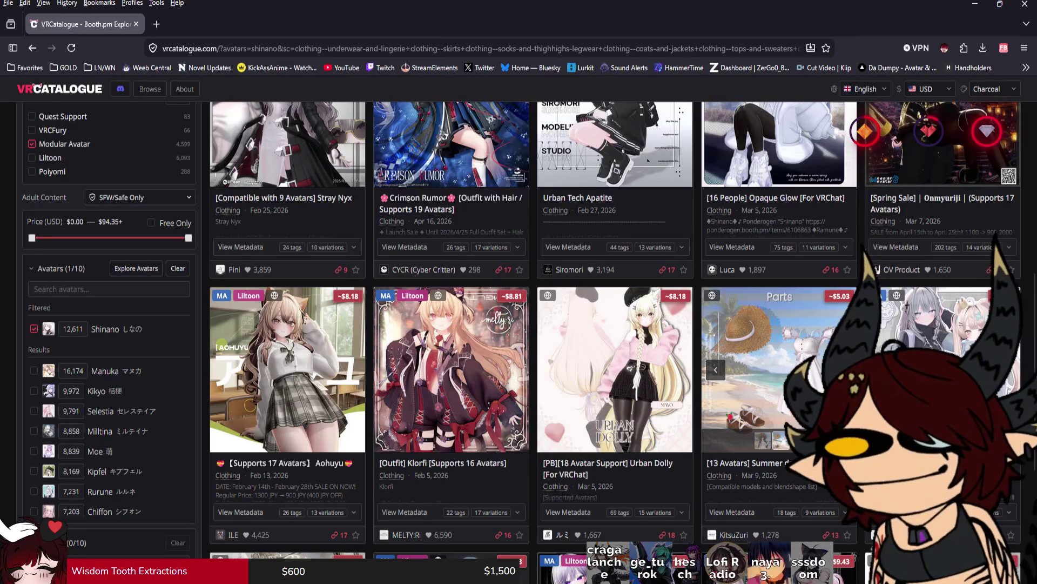
pyautogui.middleClick(745, 463)
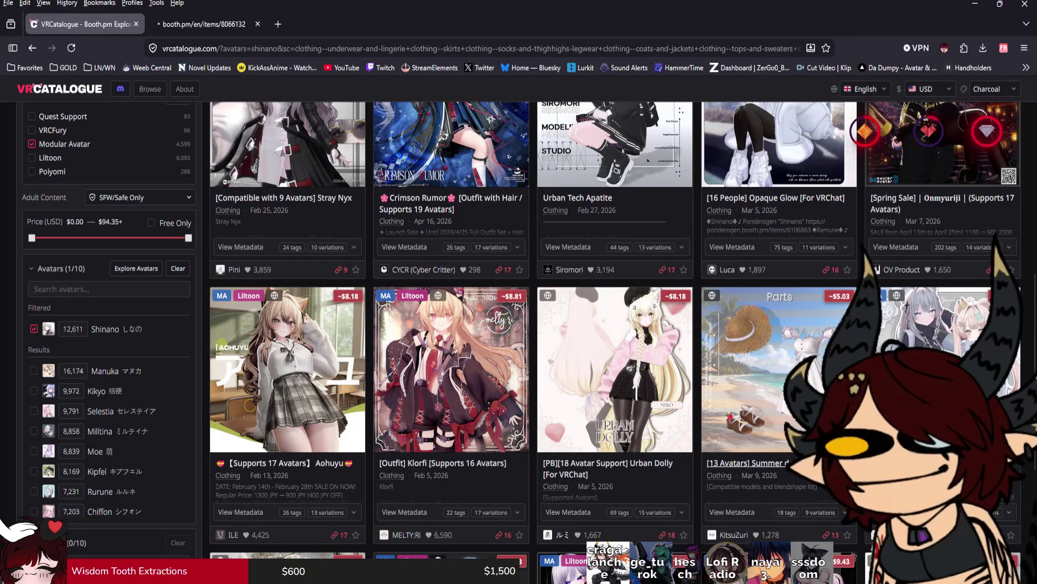
# Step: View the Summer dress cover and Parts images enlarged, then close its Booth tab
pyautogui.hotkey('ctrl', 'Tab')
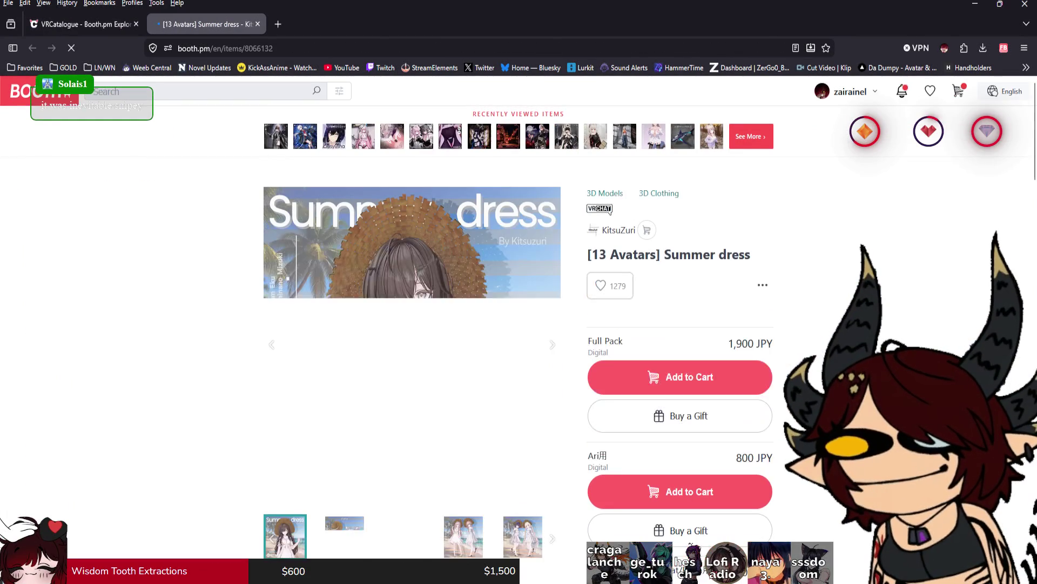
pyautogui.click(412, 344)
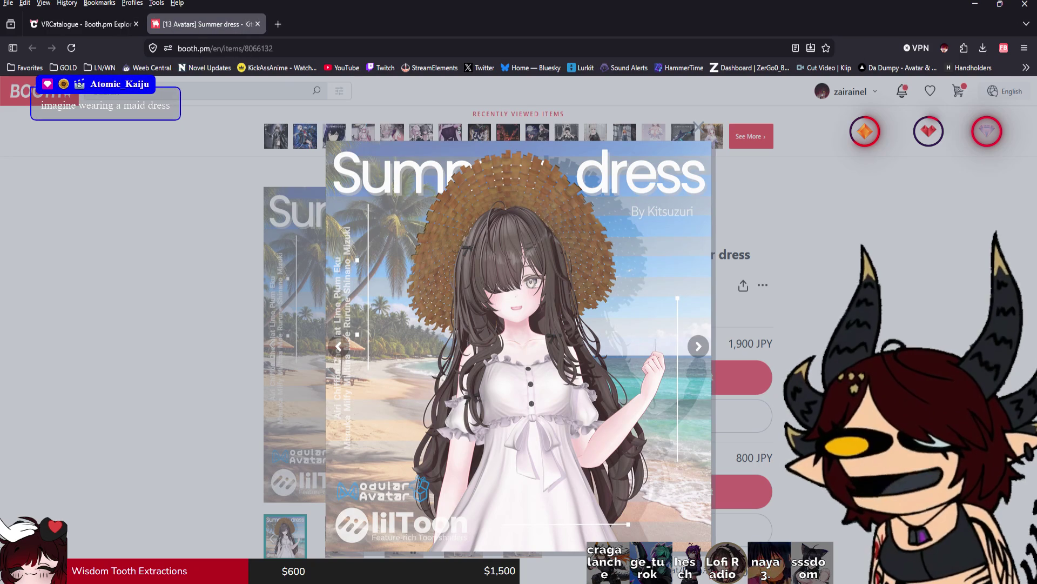
pyautogui.press('Escape')
pyautogui.press('Right')
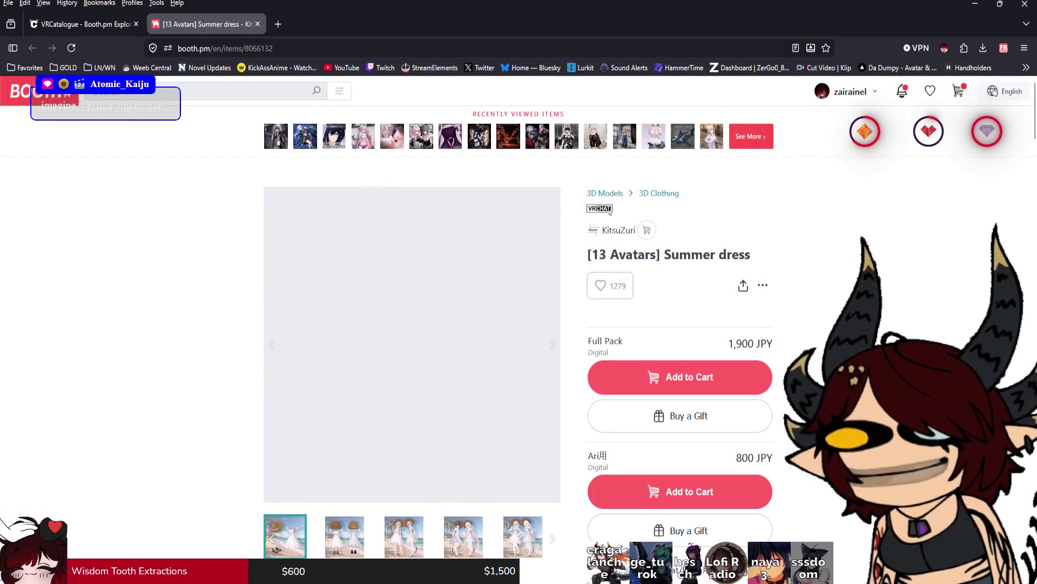
pyautogui.click(413, 344)
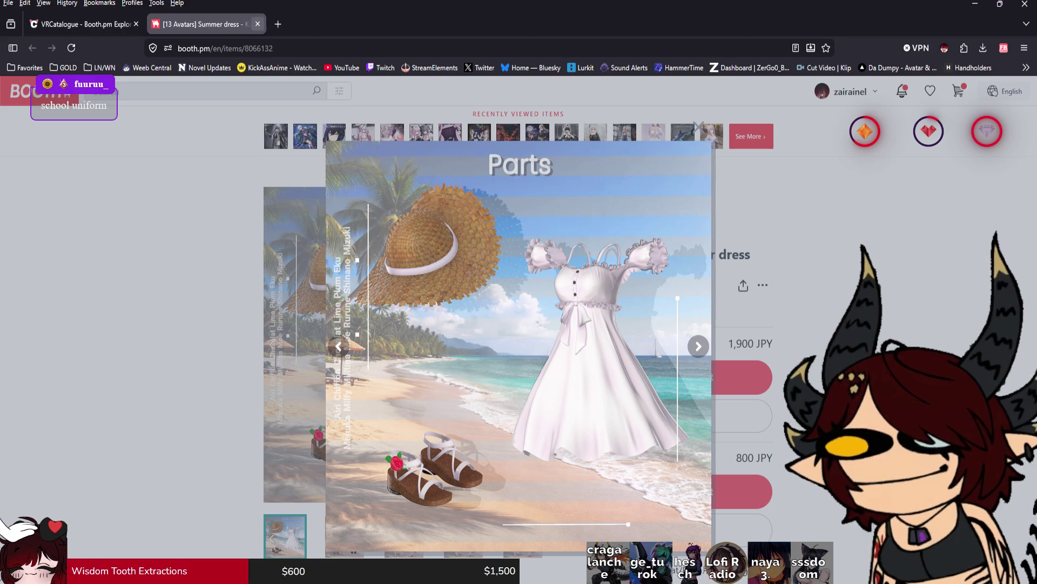
pyautogui.hotkey('ctrl', 'w')
pyautogui.scroll(-3, 520, 342)
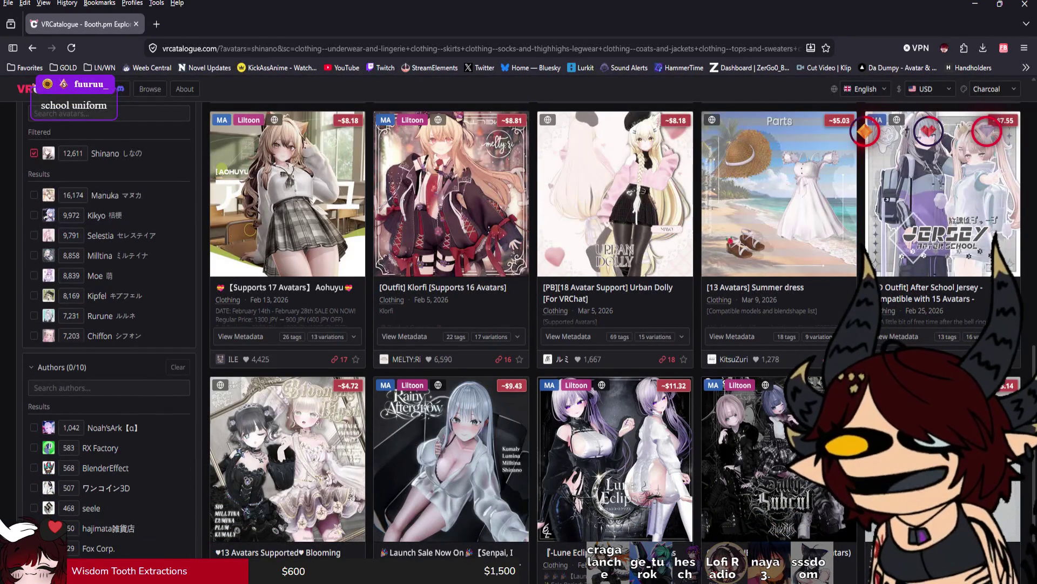
# Step: Scroll to the bottom of the filtered results and go to page 2
pyautogui.scroll(-1, 520, 342)
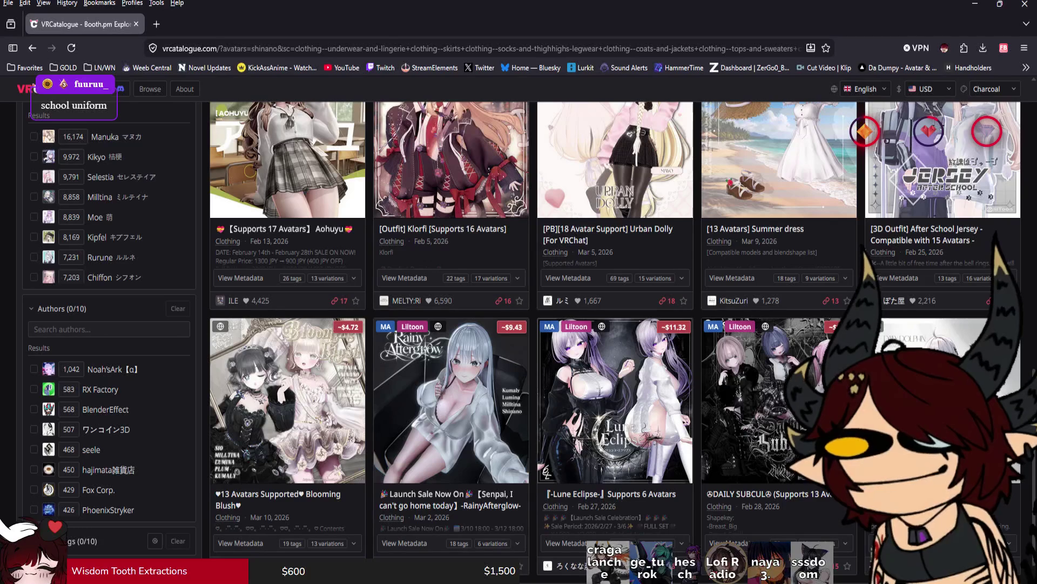
pyautogui.scroll(-1, 521, 342)
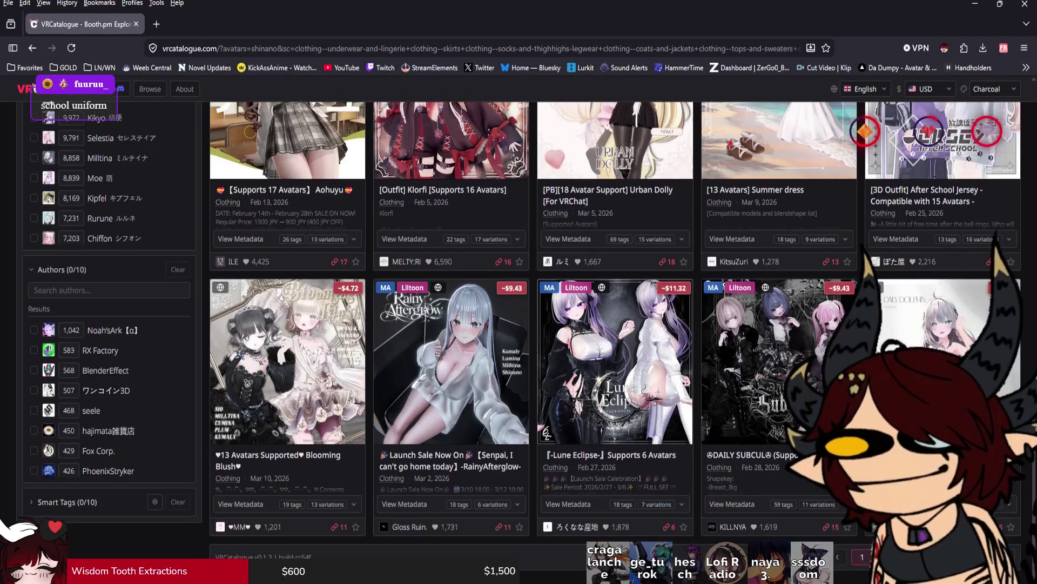
pyautogui.click(887, 557)
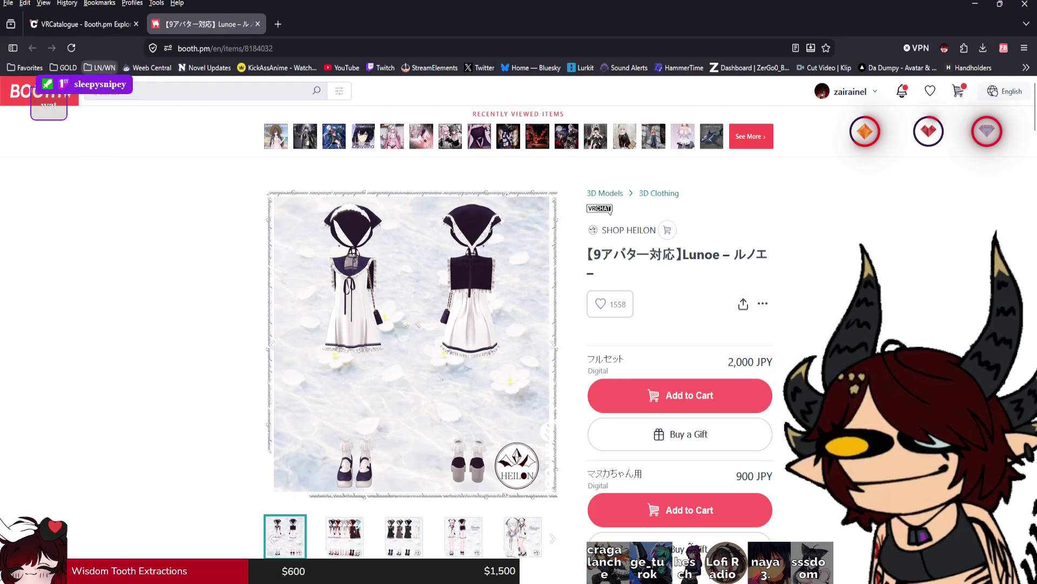
# Step: Open the Vague Note listing in a new tab, look it over, then return to VRCatalogue
pyautogui.click(84, 24)
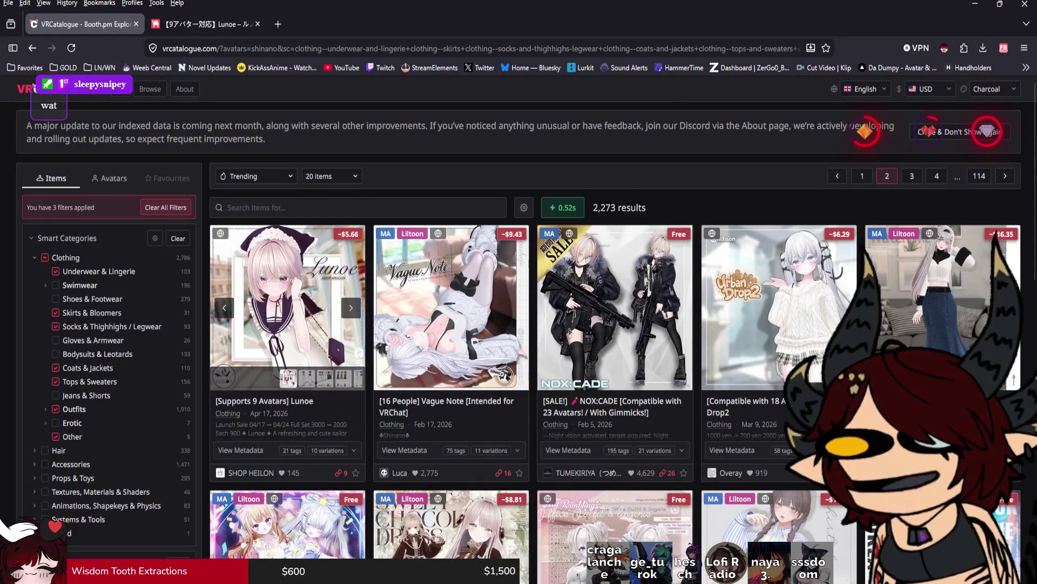
pyautogui.middleClick(451, 302)
pyautogui.click(204, 24)
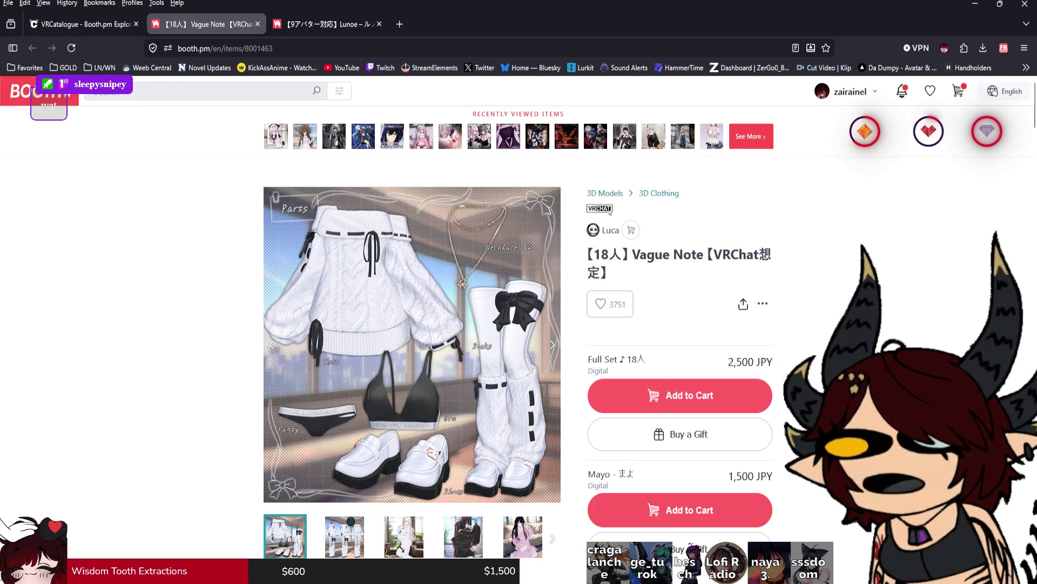
pyautogui.click(81, 23)
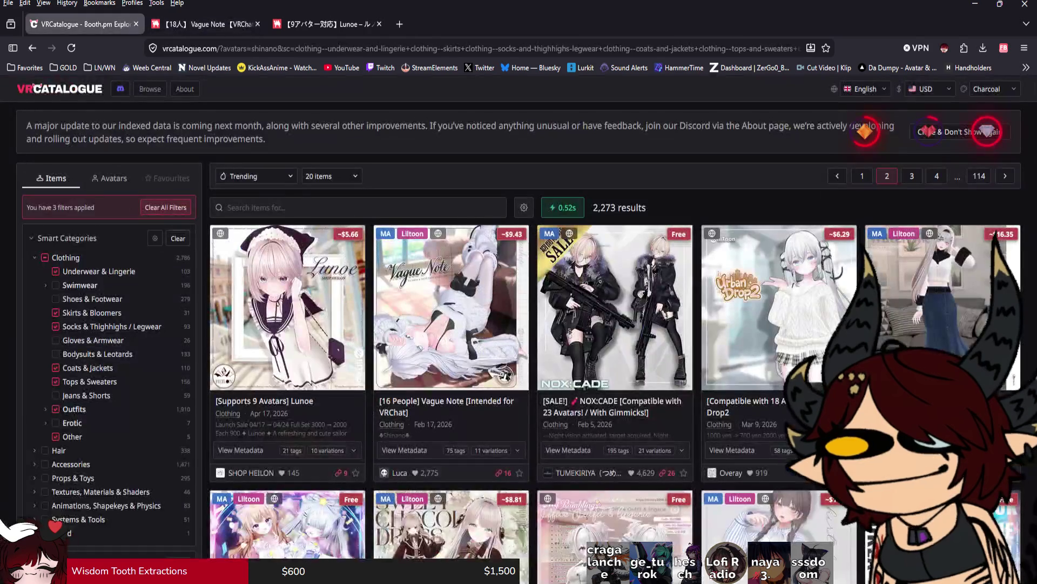
pyautogui.scroll(-2, 519, 346)
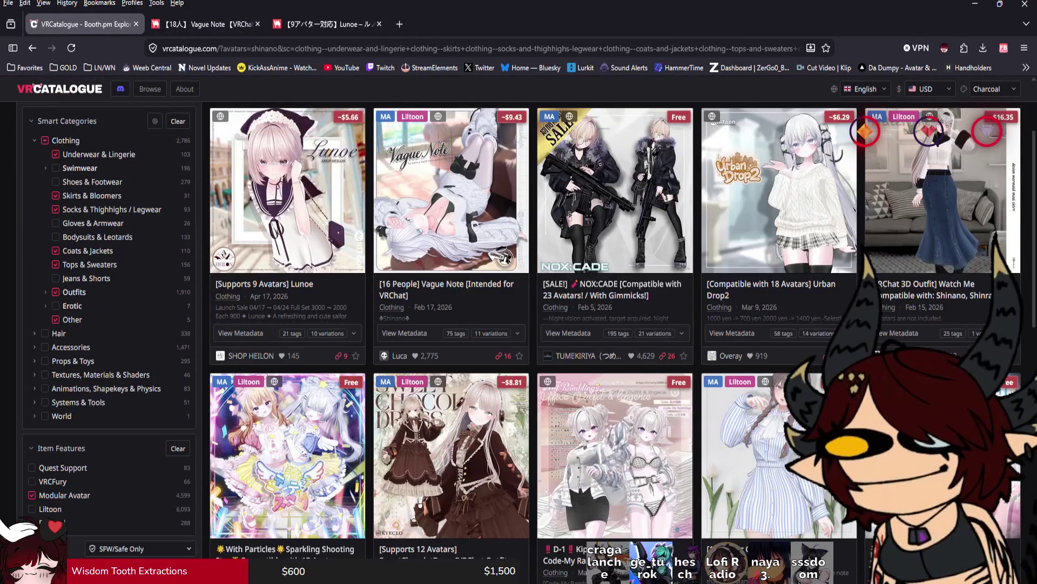
# Step: Scroll through the page 2 outfit results and go to page 3
pyautogui.scroll(-4, 518, 324)
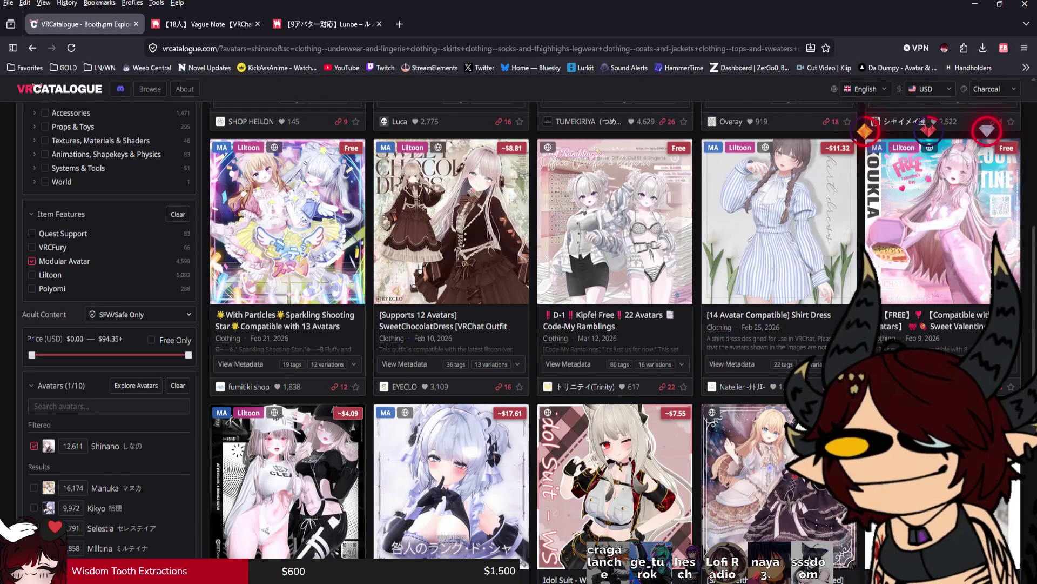
pyautogui.scroll(-4, 518, 324)
pyautogui.scroll(-1, 865, 131)
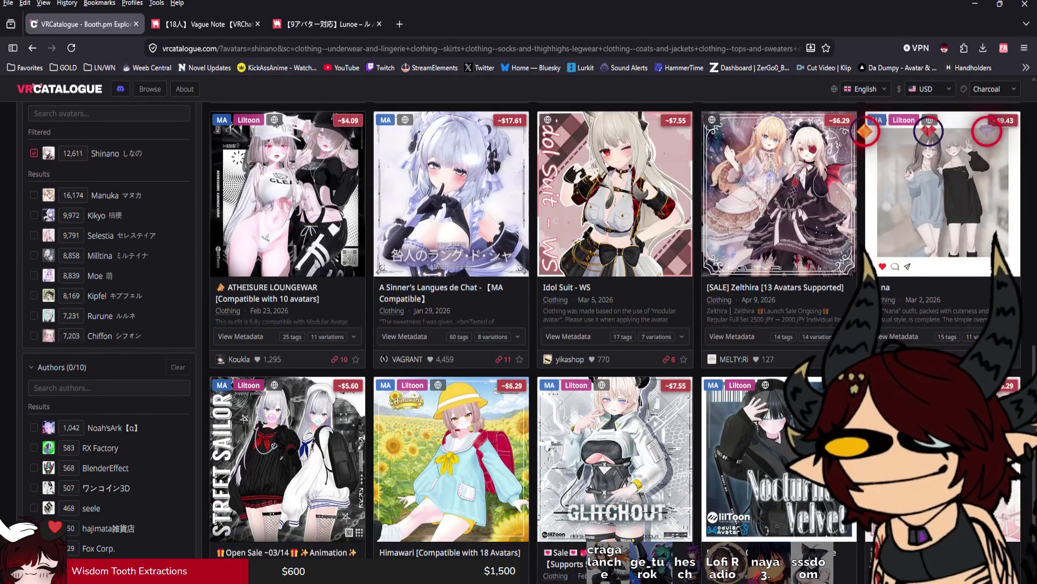
pyautogui.scroll(-2, 519, 324)
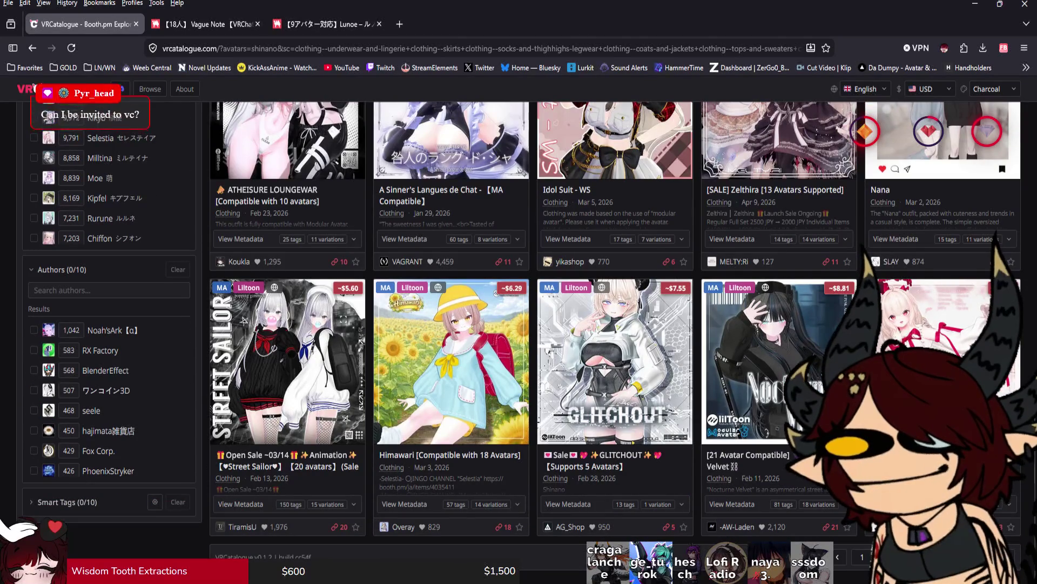
pyautogui.click(912, 557)
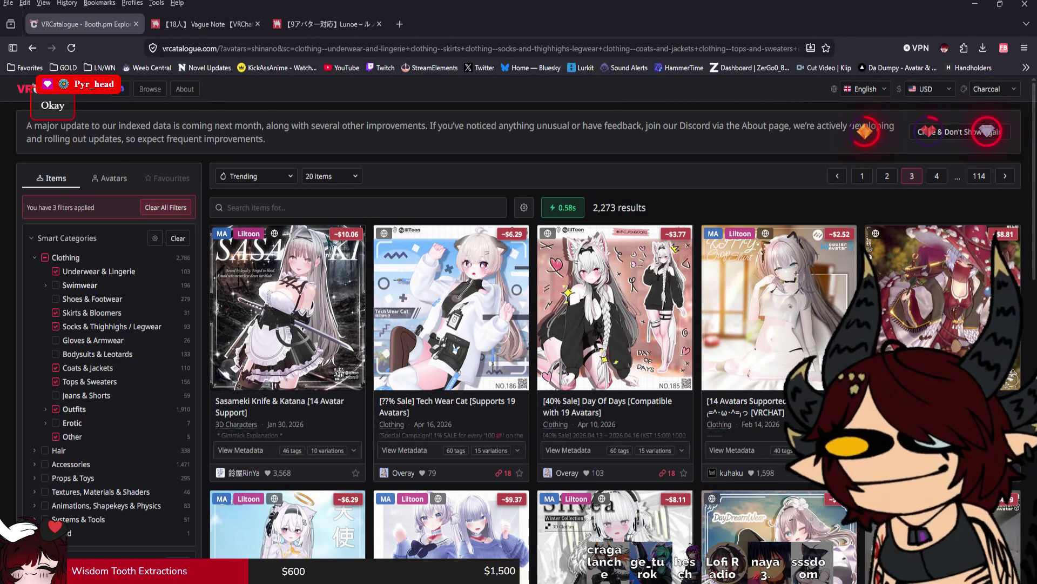
pyautogui.scroll(-3, 540, 340)
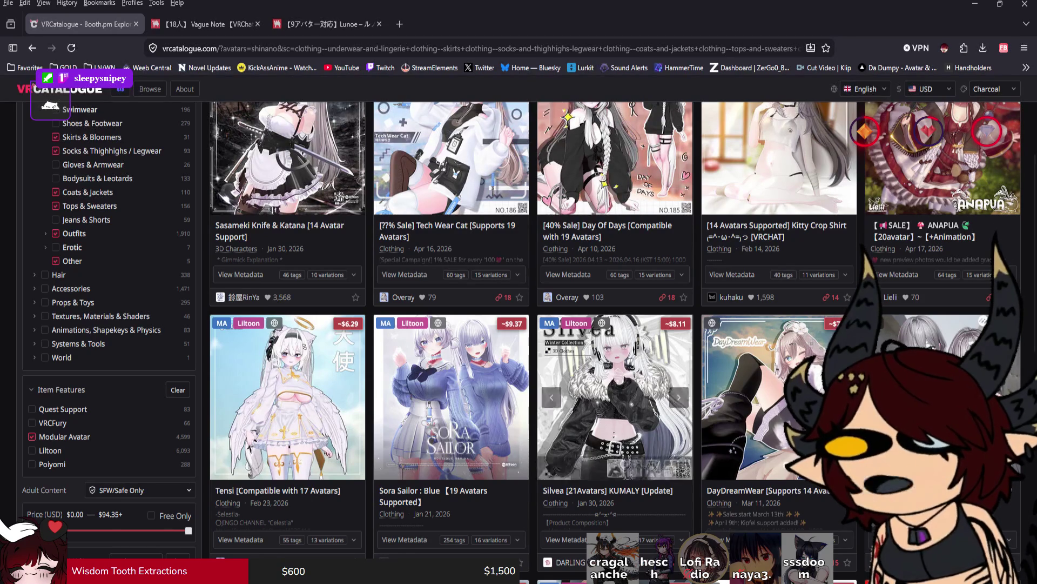
pyautogui.scroll(-4, 519, 324)
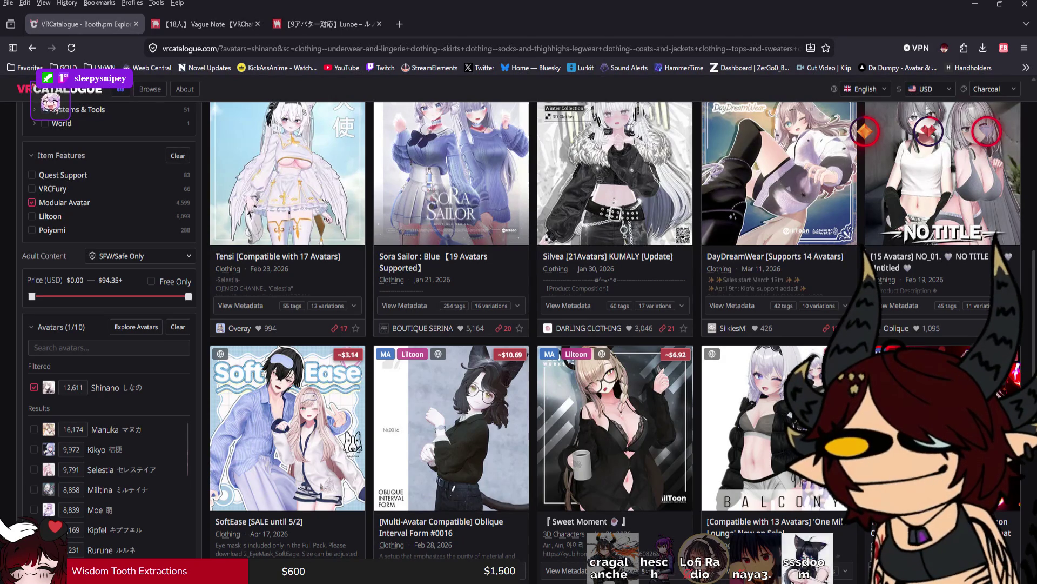
# Step: Scroll down through page 3 of the Shinano clothing results
pyautogui.scroll(-4, 540, 324)
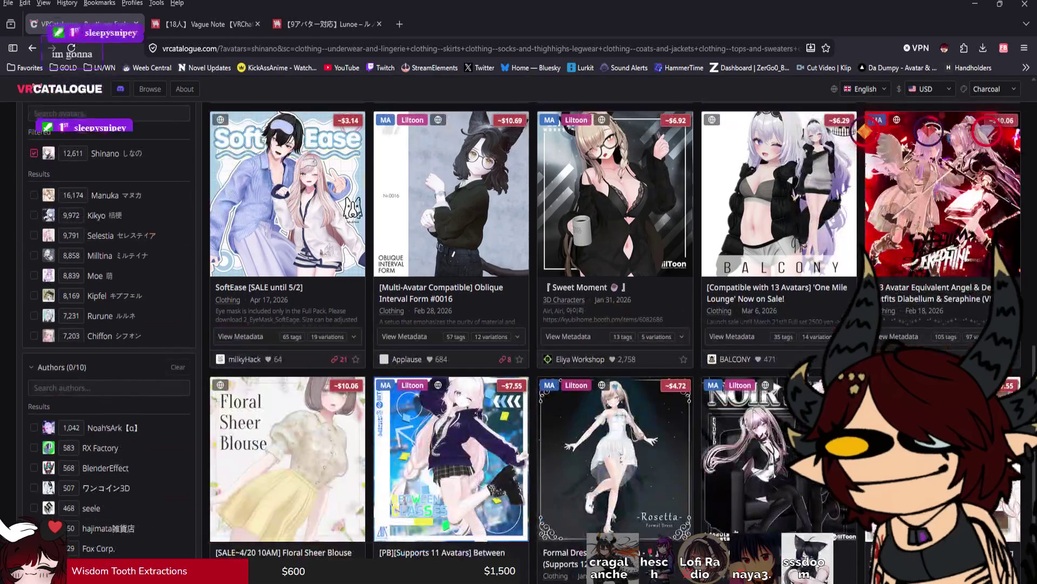
pyautogui.scroll(-1, 522, 342)
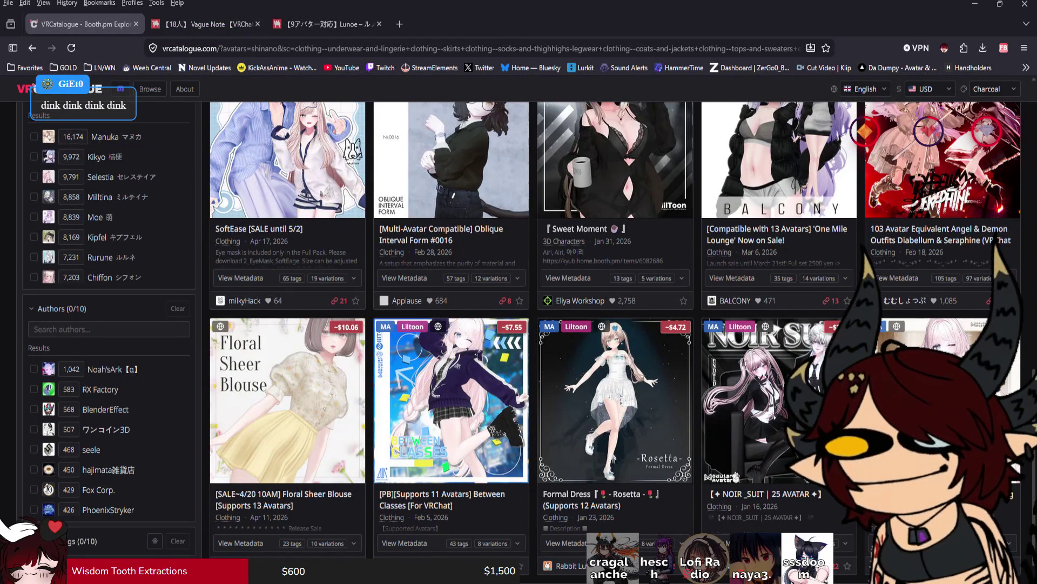
pyautogui.scroll(-1, 522, 342)
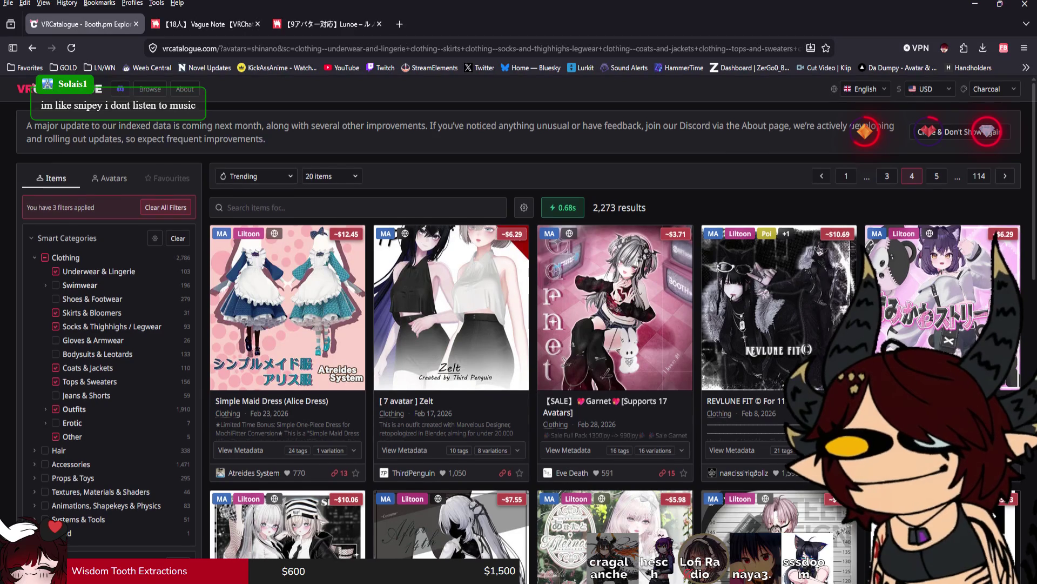
# Step: Scroll down the current results and go to page 5
pyautogui.scroll(-3, 616, 340)
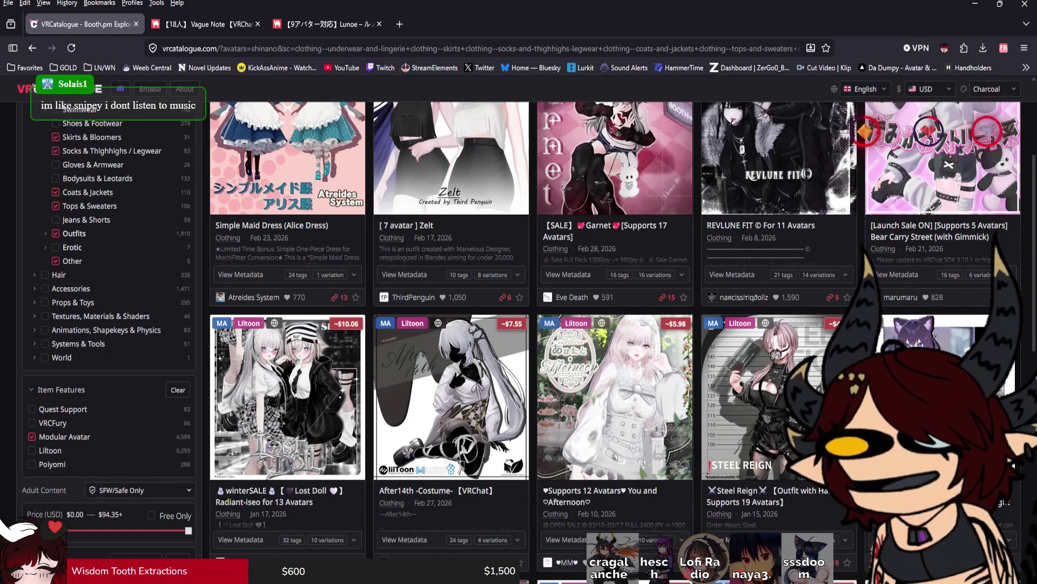
pyautogui.scroll(-5, 616, 341)
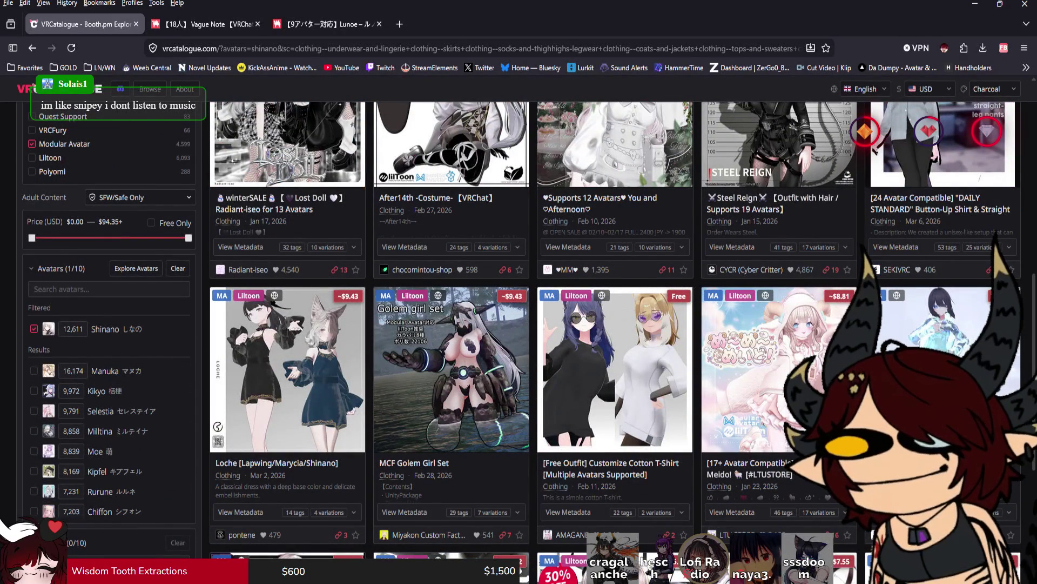
pyautogui.scroll(-5, 616, 341)
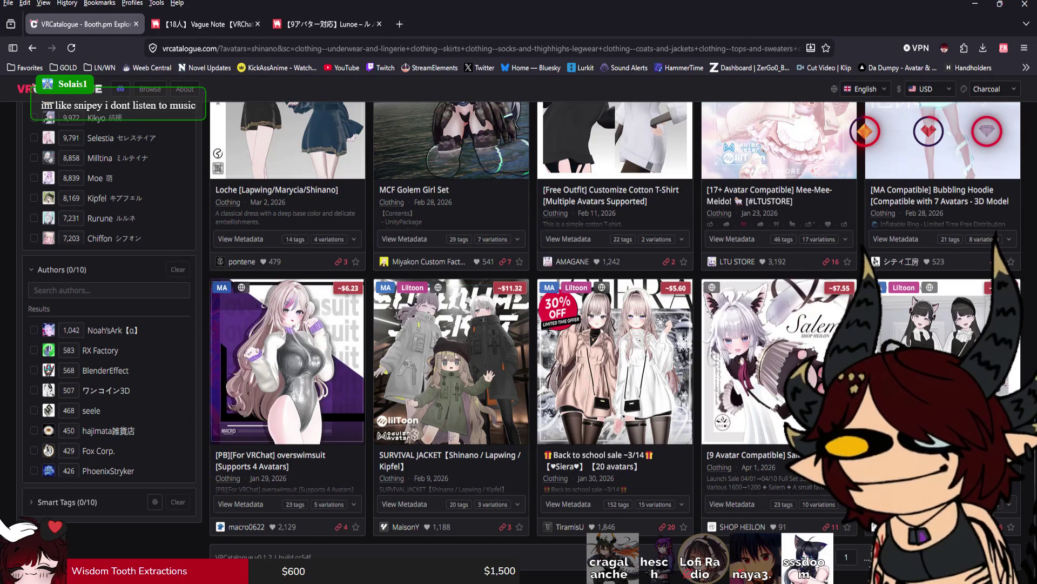
pyautogui.click(1005, 556)
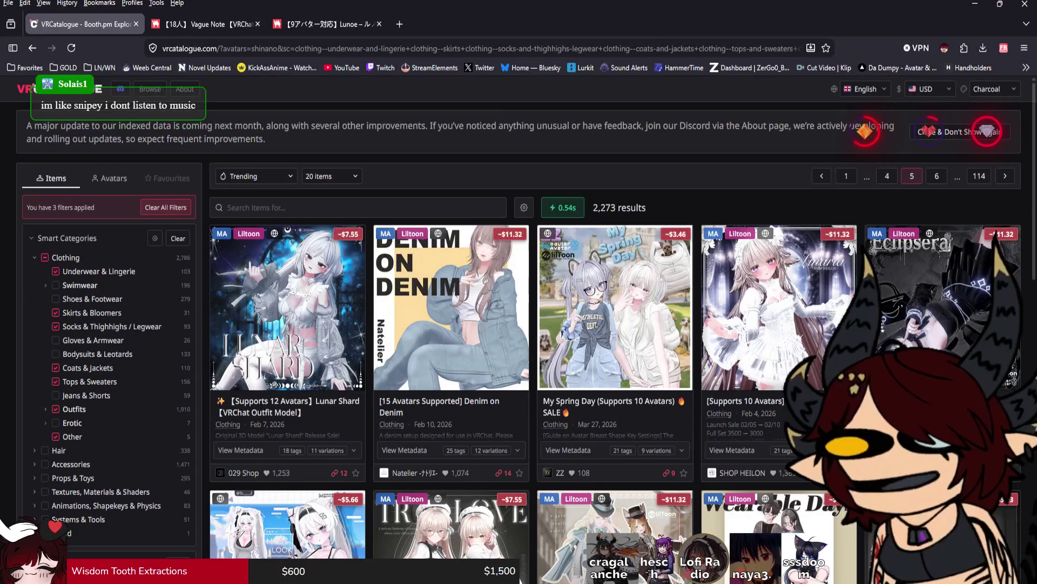
# Step: Scroll through page 5 and go to page 6, led by Monochrome Dress
pyautogui.scroll(-2, 529, 342)
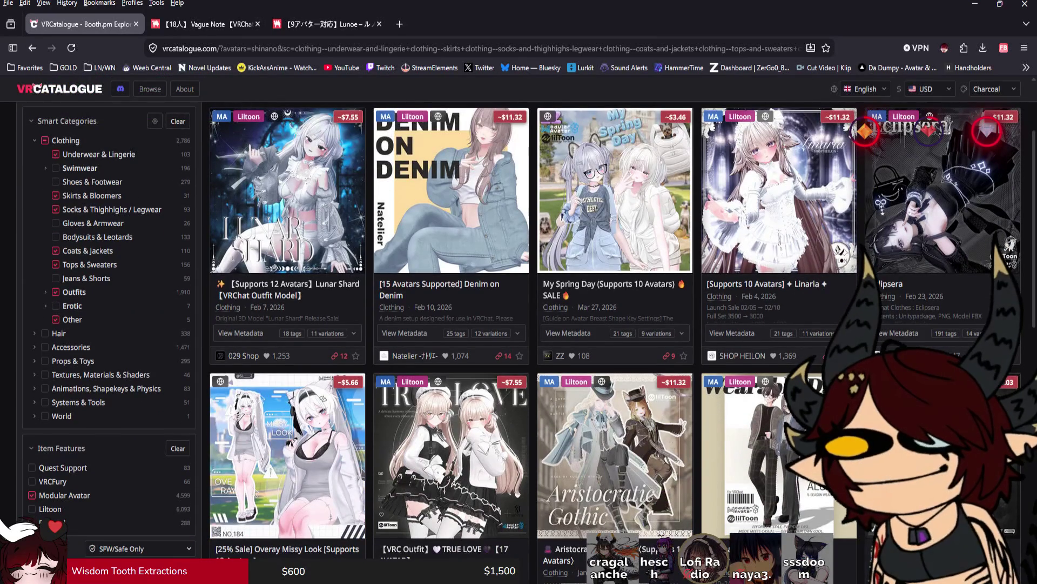
pyautogui.scroll(-1, 521, 339)
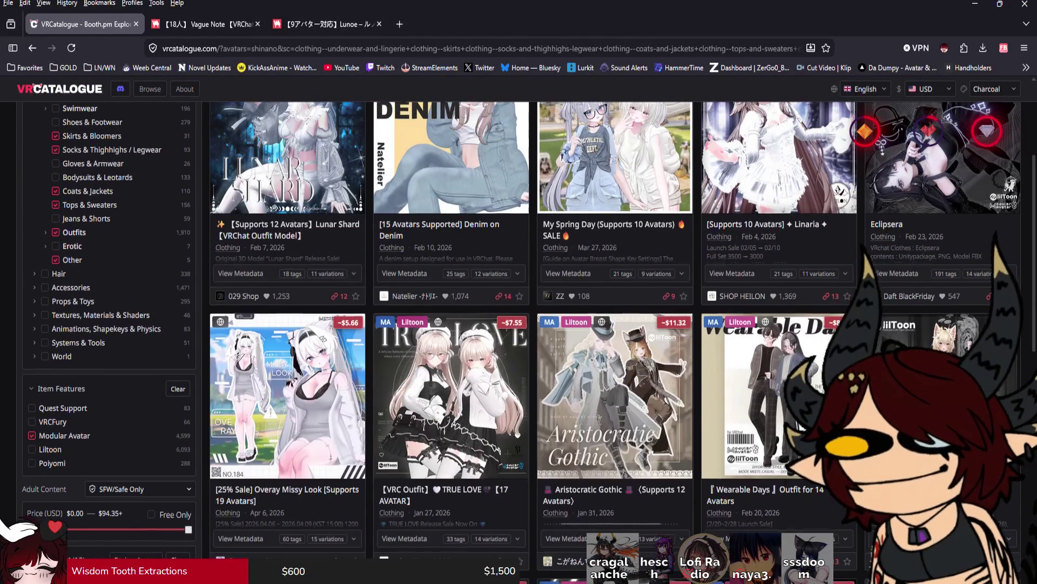
pyautogui.scroll(-4, 521, 342)
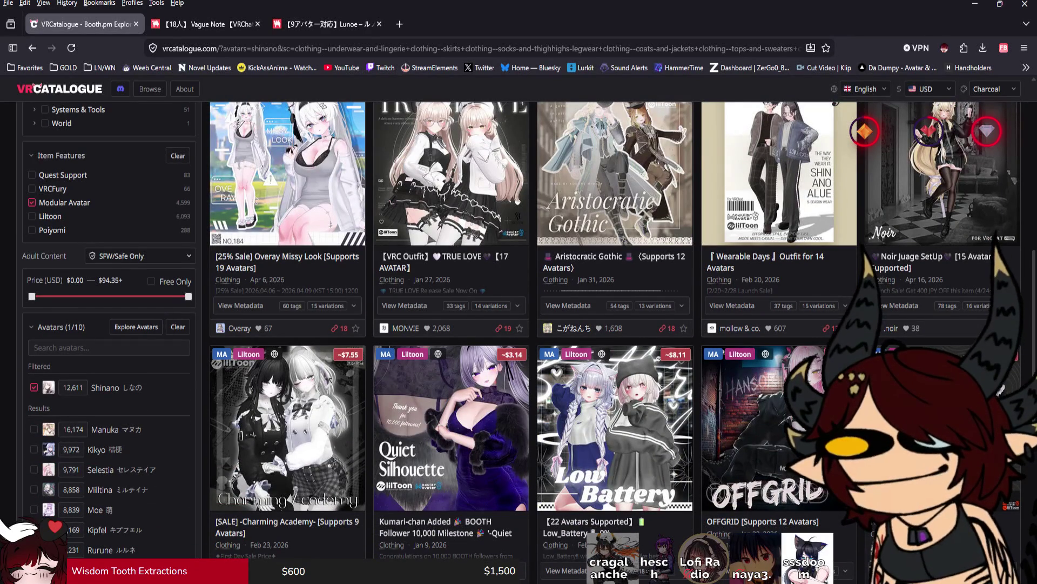
pyautogui.scroll(-5, 521, 342)
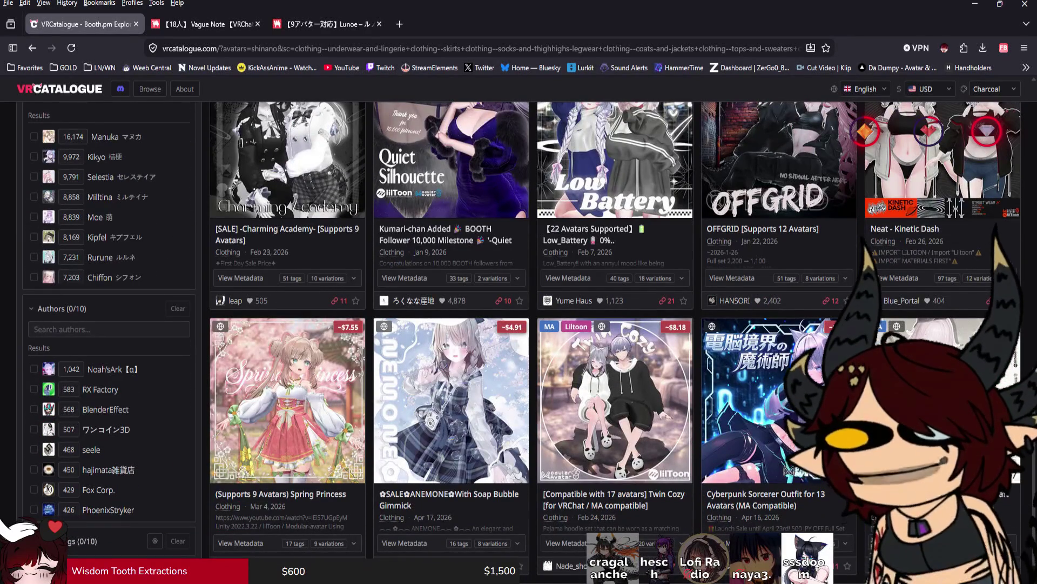
pyautogui.scroll(-1, 521, 342)
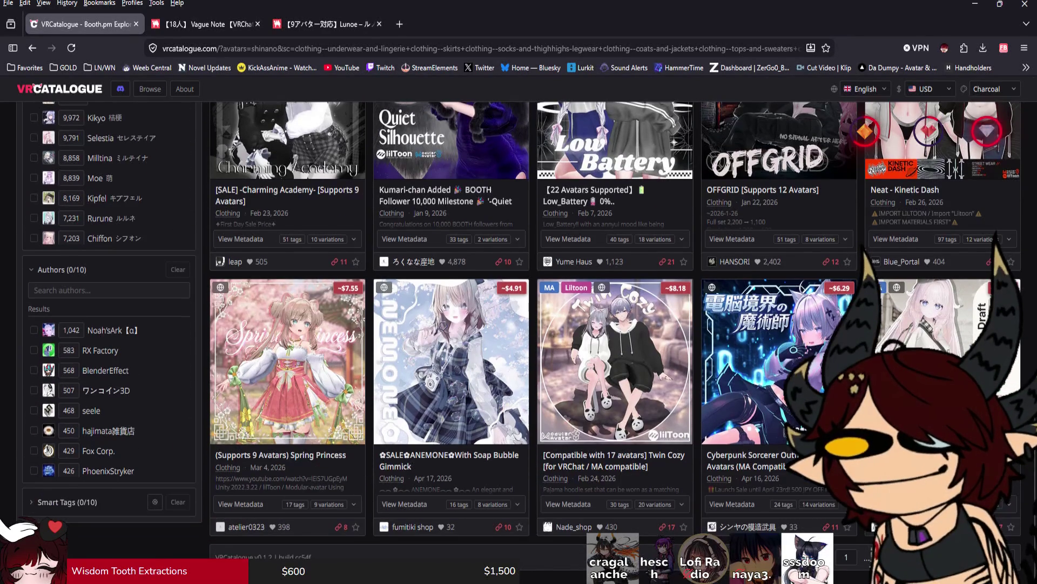
pyautogui.click(1005, 556)
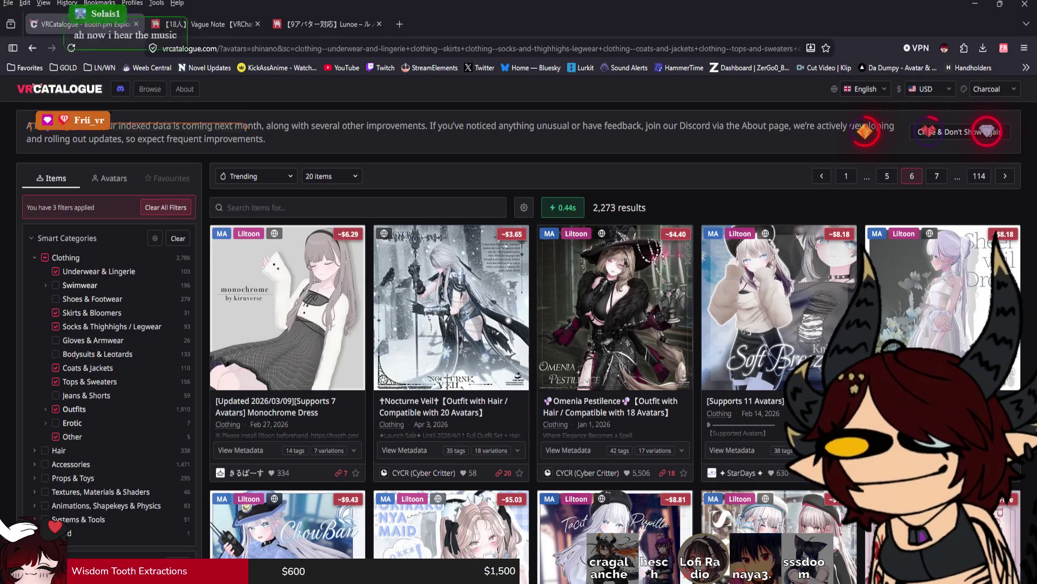
# Step: Browse page 6 and flip to the third picture of Koori Bloom
pyautogui.moveTo(562, 208)
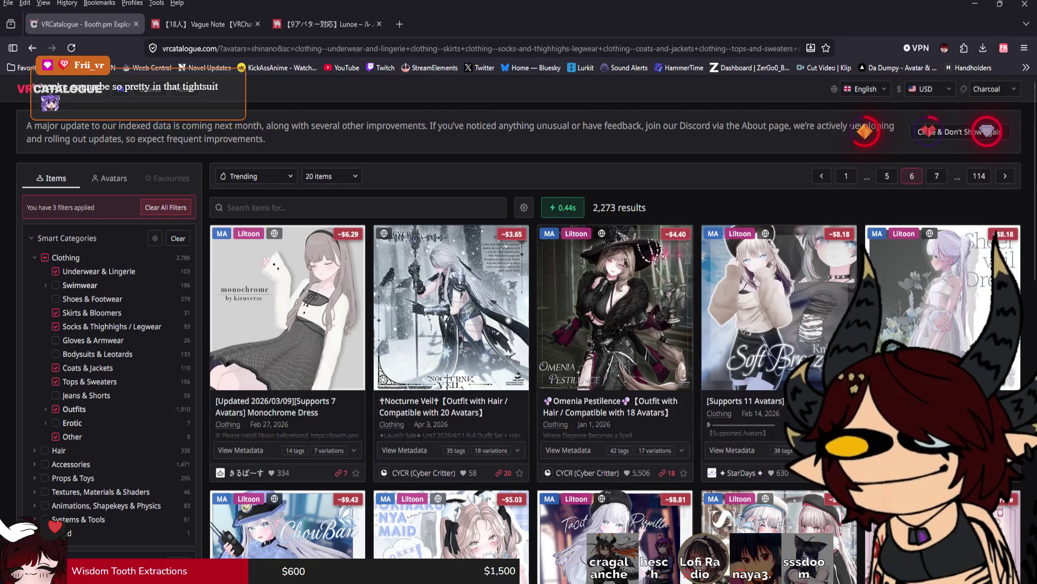
pyautogui.scroll(-3, 541, 324)
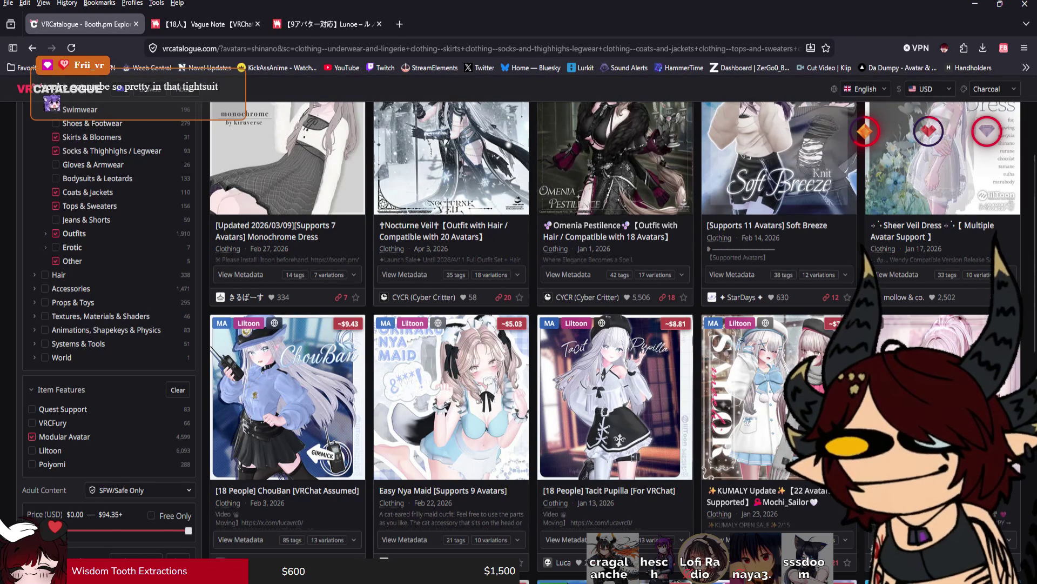
pyautogui.scroll(-5, 518, 324)
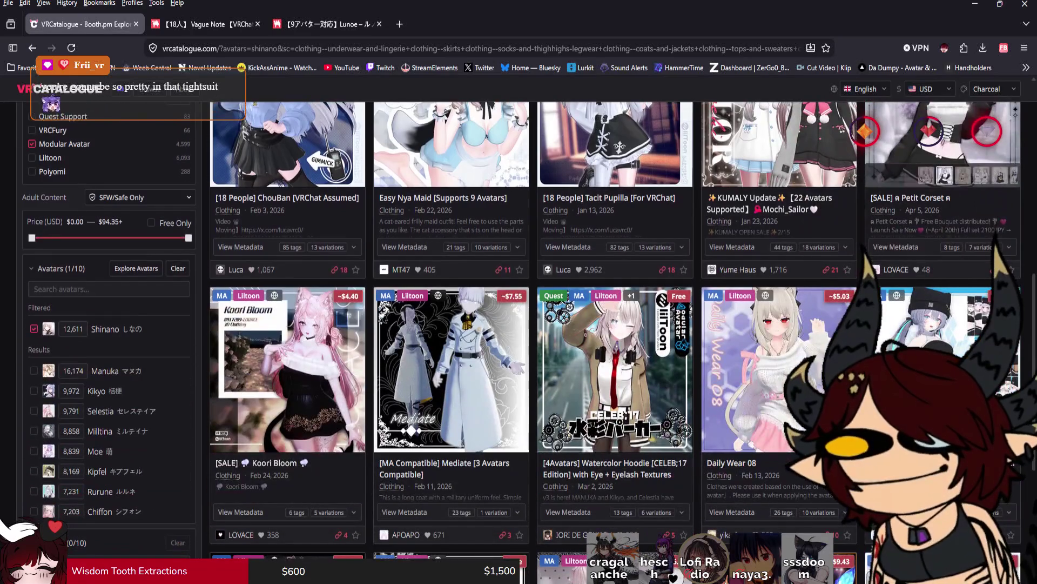
pyautogui.moveTo(821, 373)
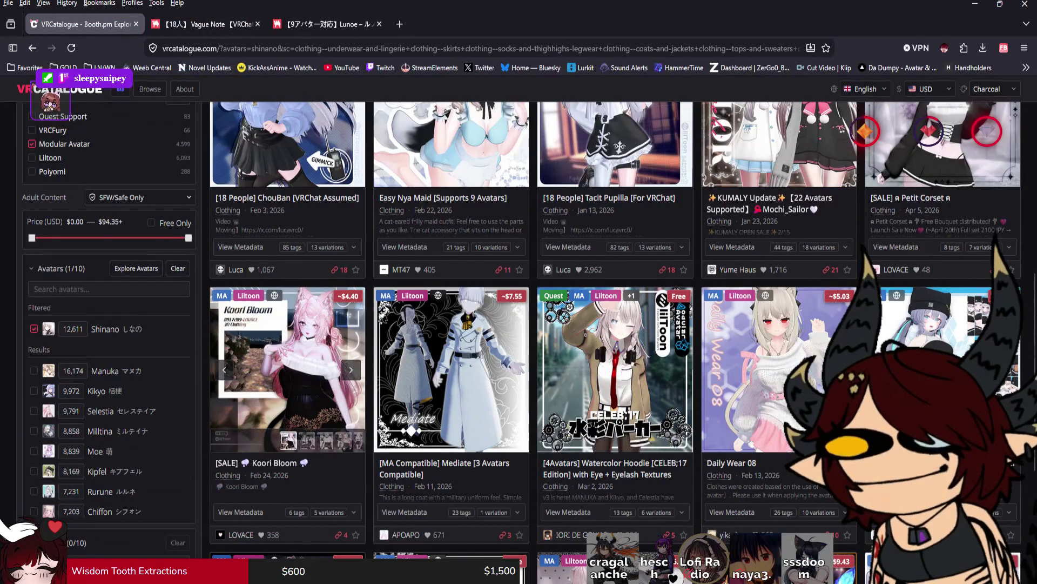
pyautogui.click(351, 369)
pyautogui.click(351, 369)
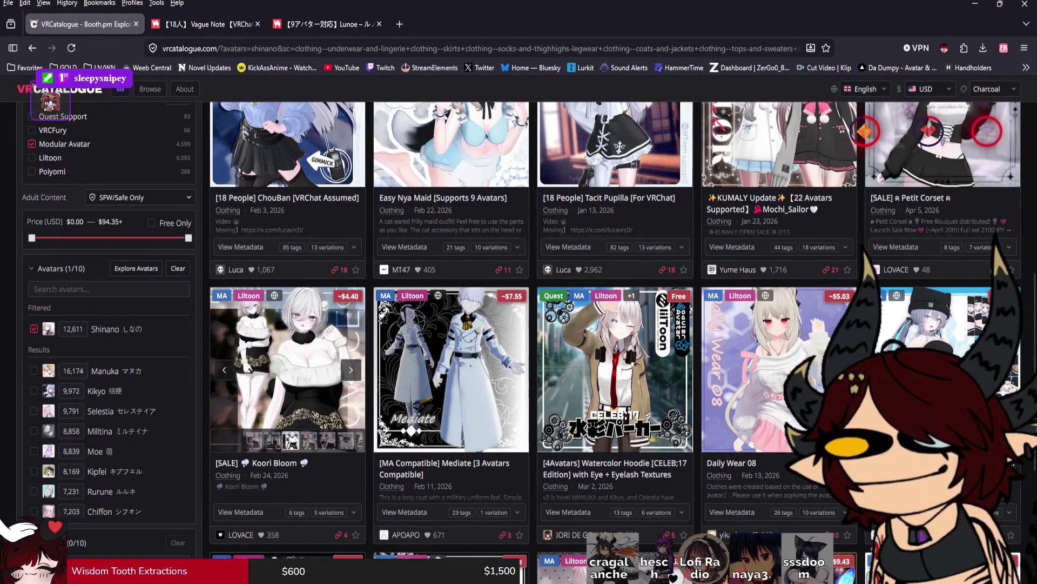
pyautogui.moveTo(821, 373)
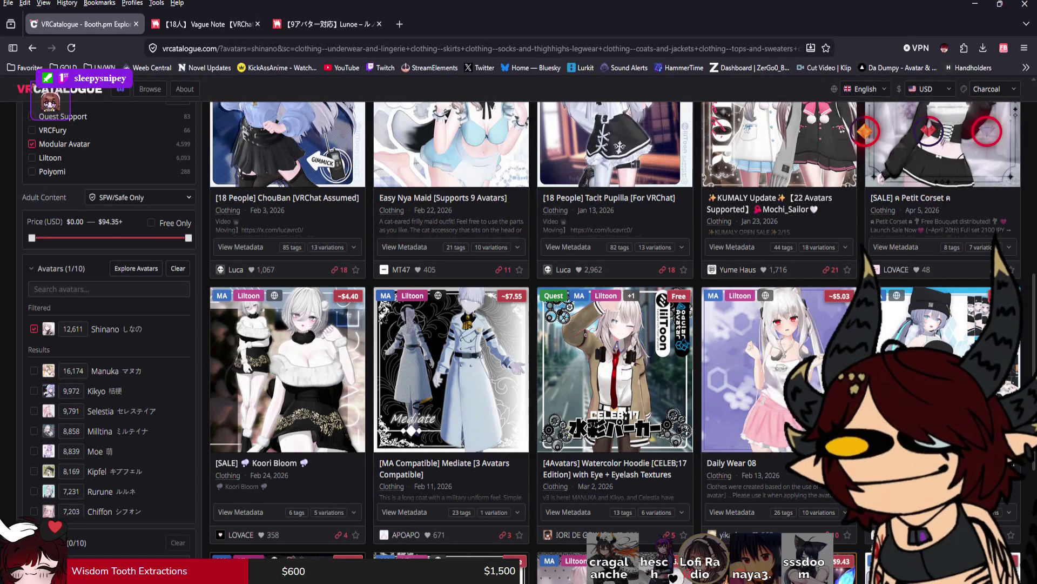
# Step: Scroll further down and open the Crimson Operative listing in a background tab
pyautogui.scroll(-3, 783, 352)
pyautogui.scroll(-1, 616, 341)
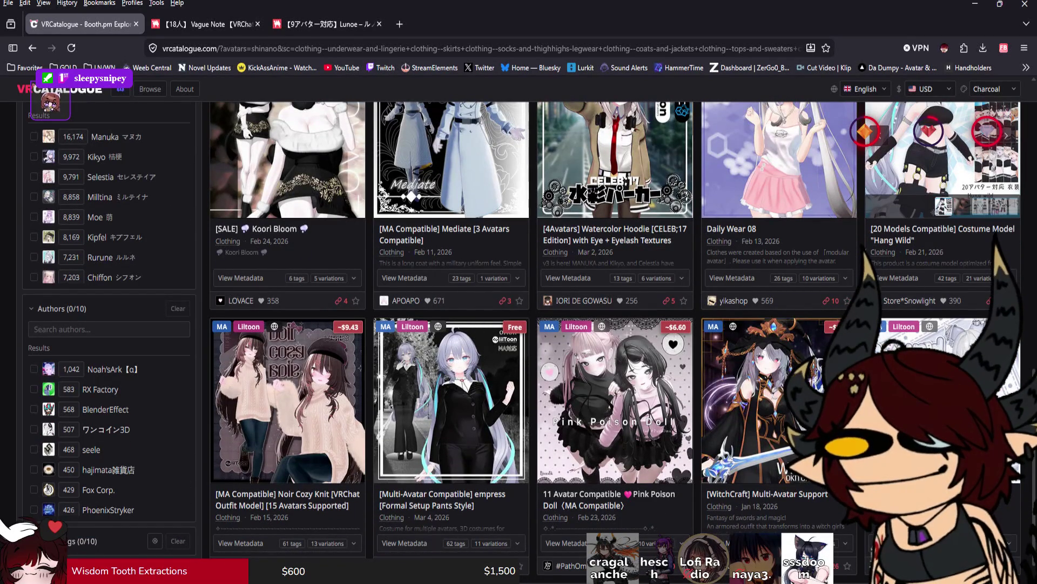
pyautogui.scroll(-1, 522, 342)
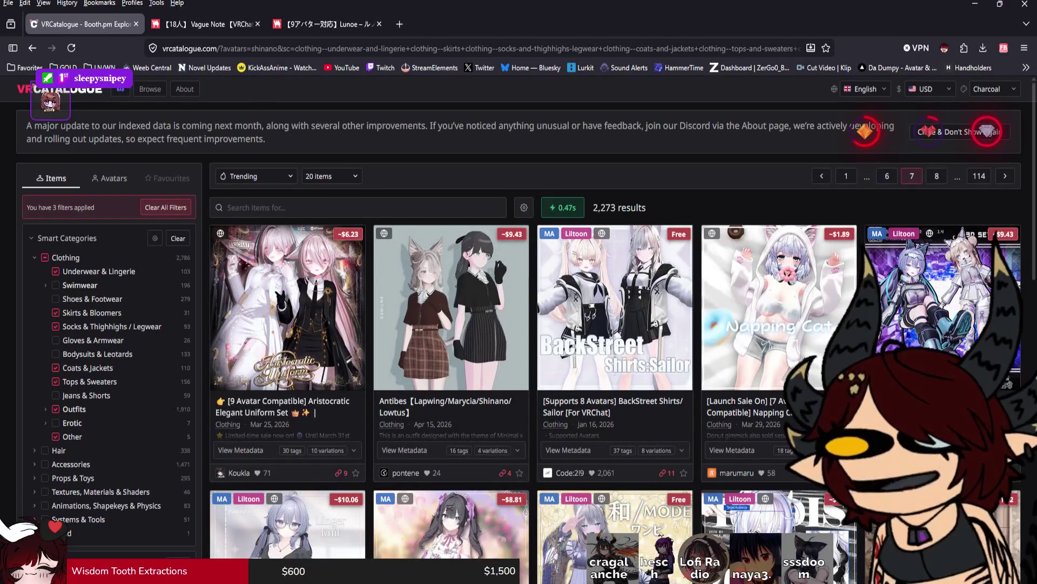
pyautogui.scroll(-4, 518, 324)
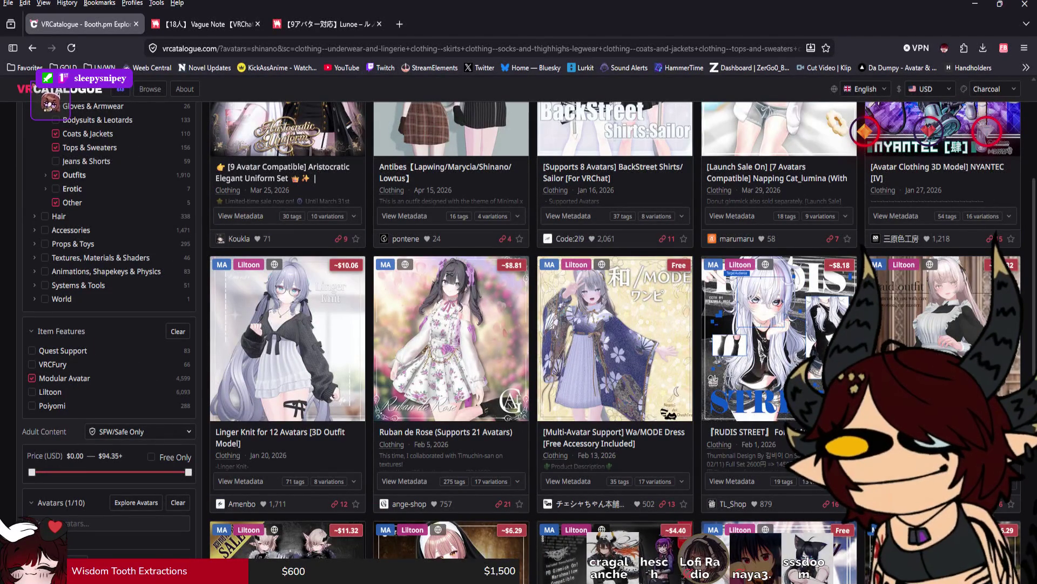
pyautogui.scroll(-2, 519, 324)
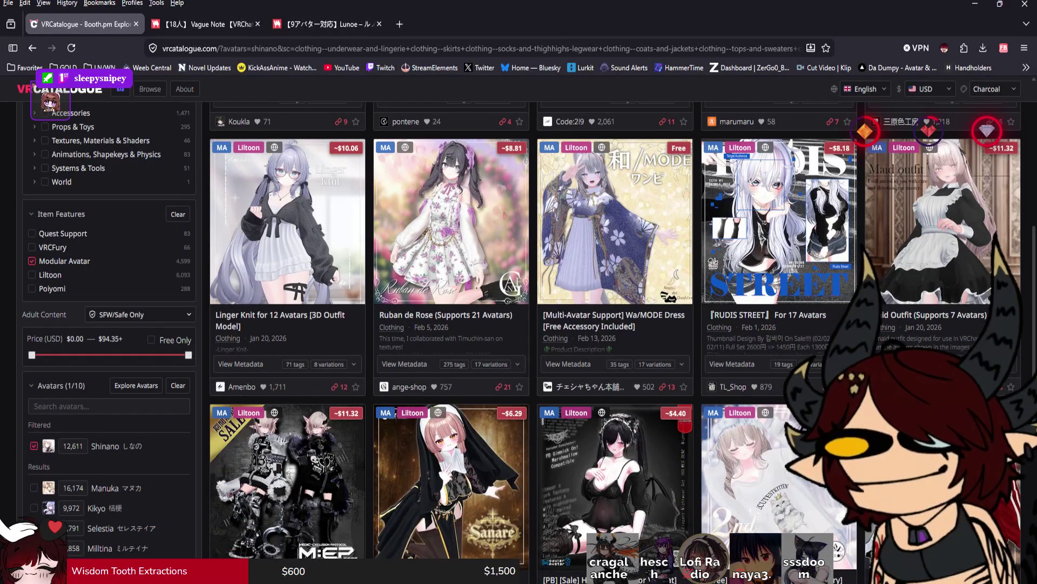
pyautogui.scroll(-1, 518, 324)
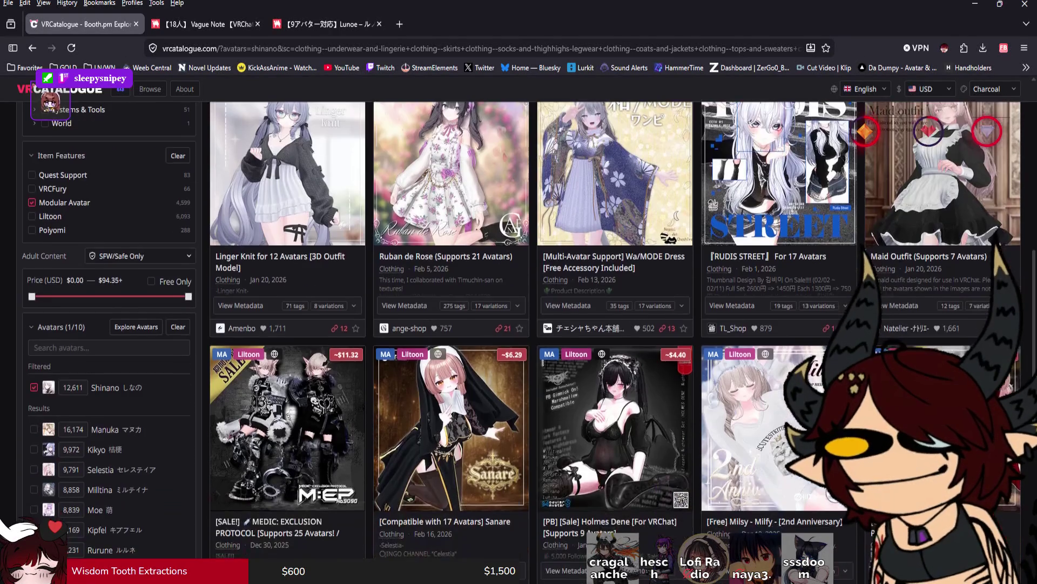
pyautogui.scroll(-5, 519, 324)
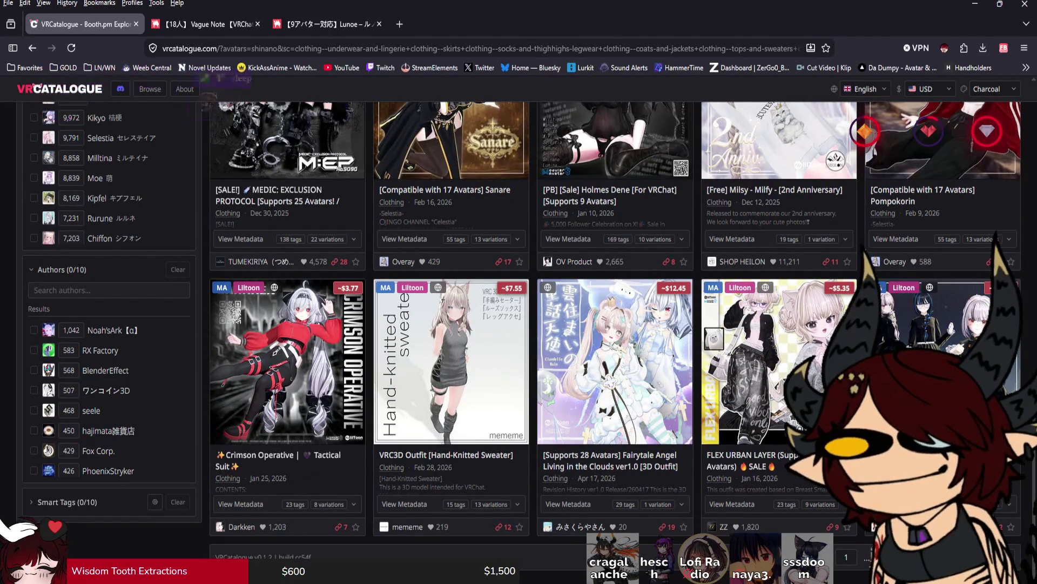
pyautogui.moveTo(287, 362)
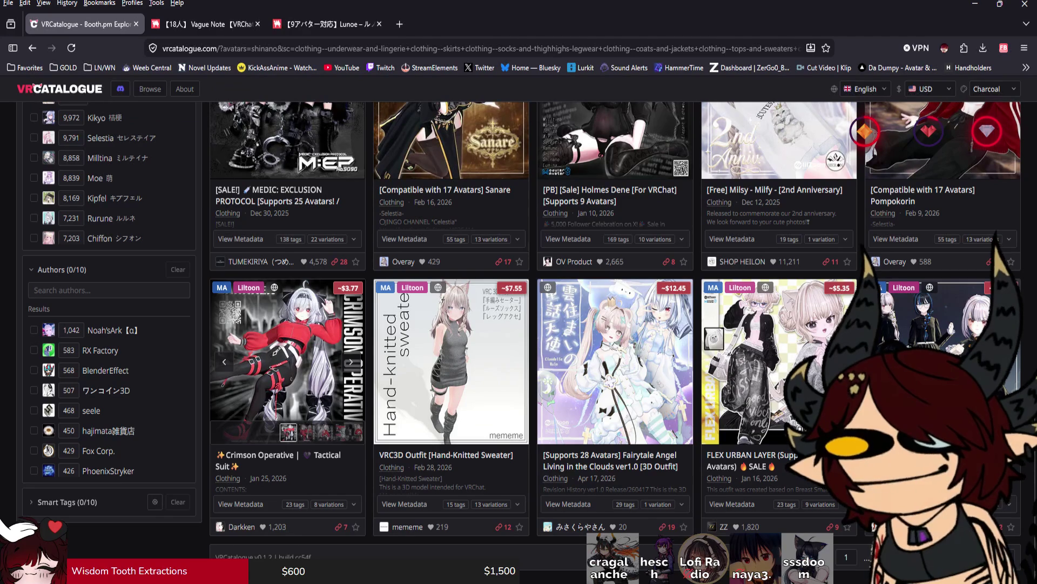
pyautogui.middleClick(287, 362)
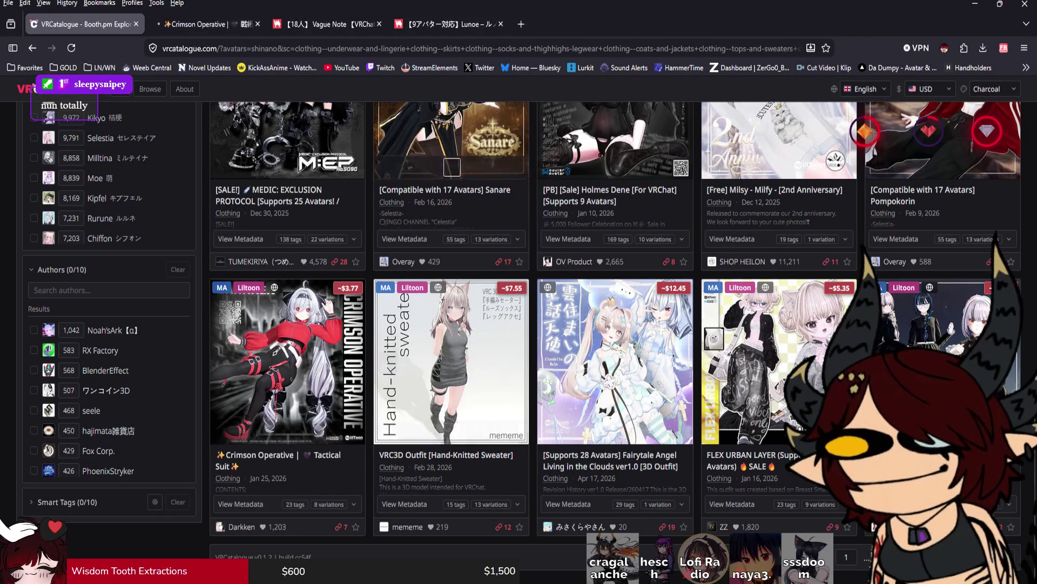
# Step: View the Crimson Operative page, return to VRCatalogue, and open Soft Flora in a new tab
pyautogui.click(197, 23)
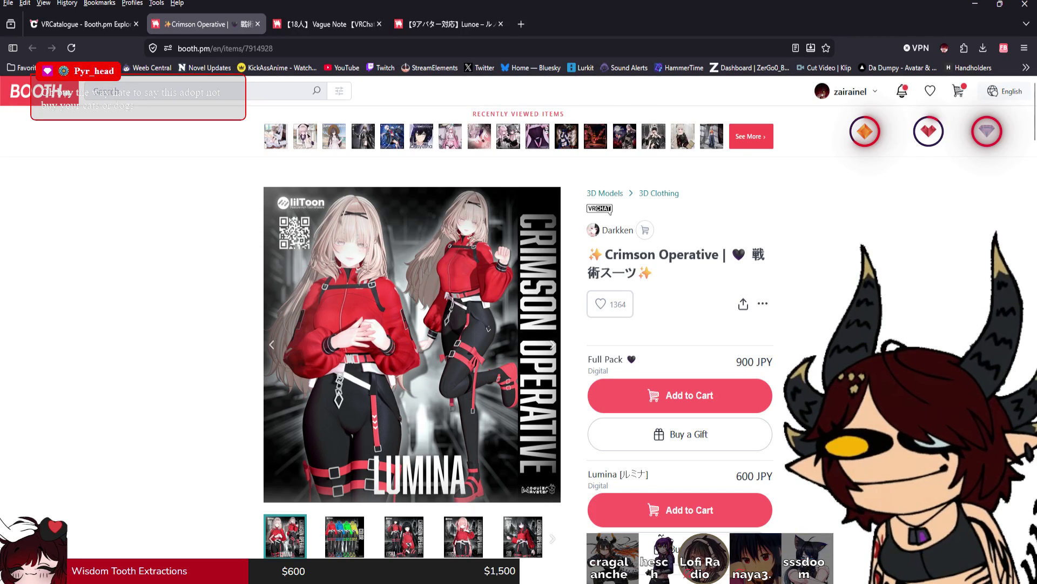
pyautogui.hotkey('ctrl', 'shift', 'Tab')
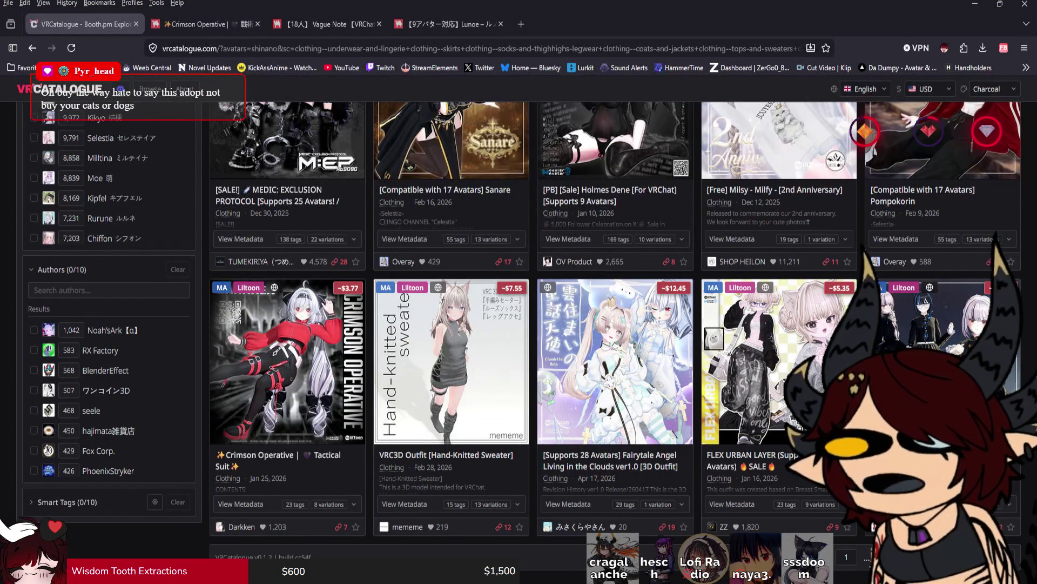
pyautogui.click(942, 367)
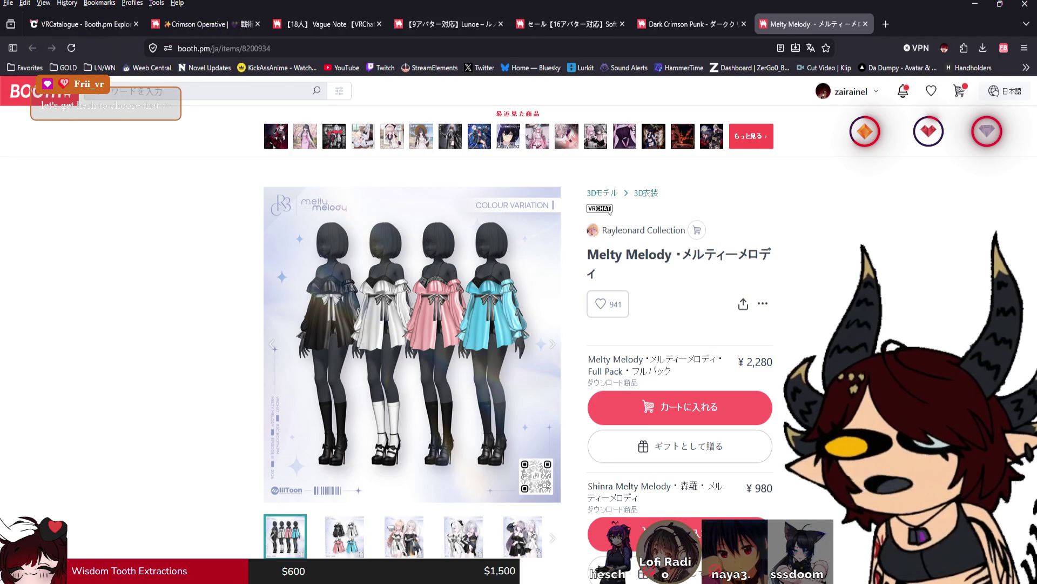
# Step: Browse the Melty Melody and Dark Crimson Punk preview images, then move to the Soft Flora listing
pyautogui.press('Right')
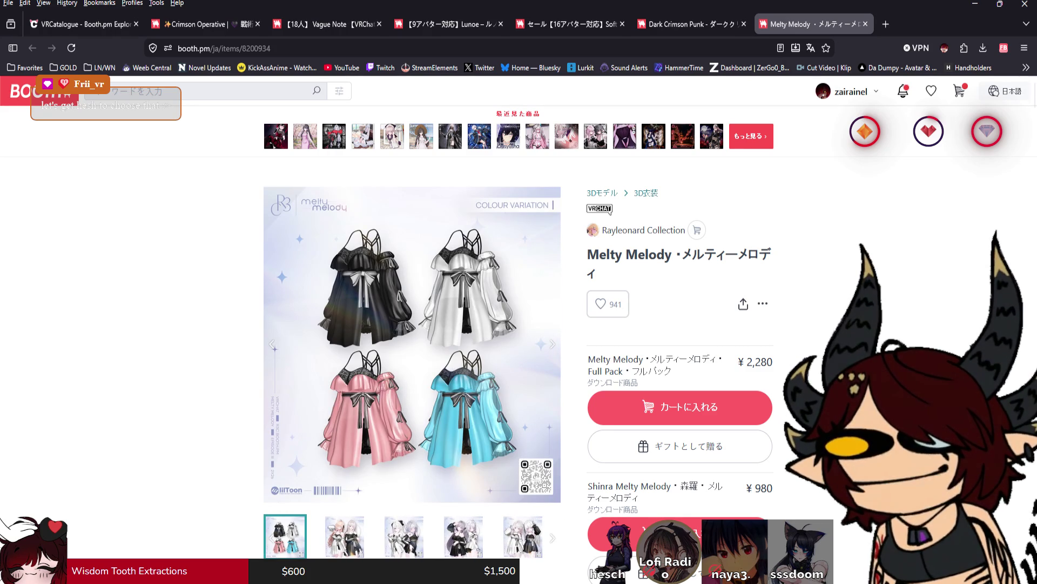
pyautogui.hotkey('ctrl', 'shift', 'Tab')
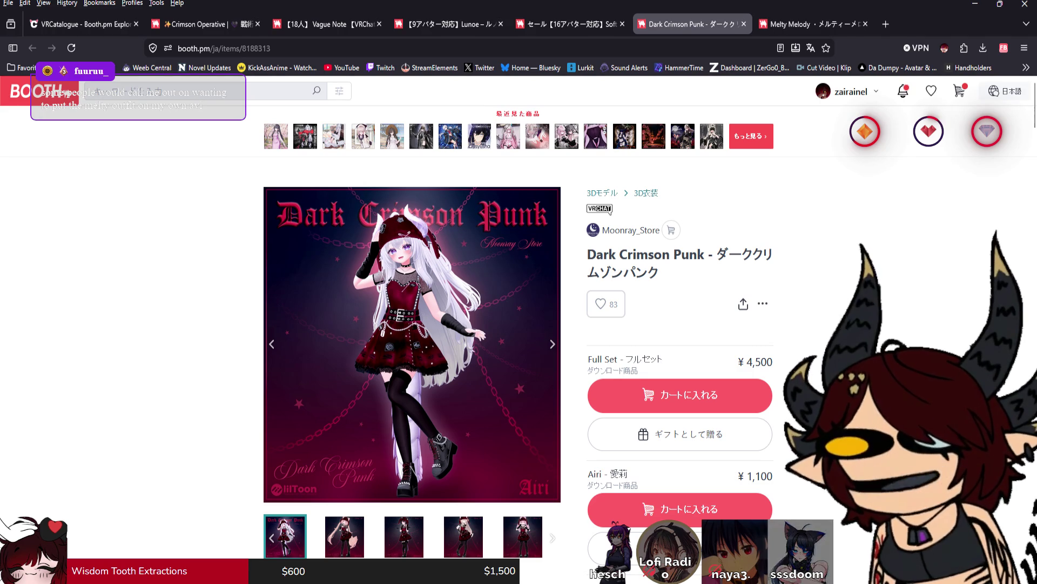
pyautogui.press('Right')
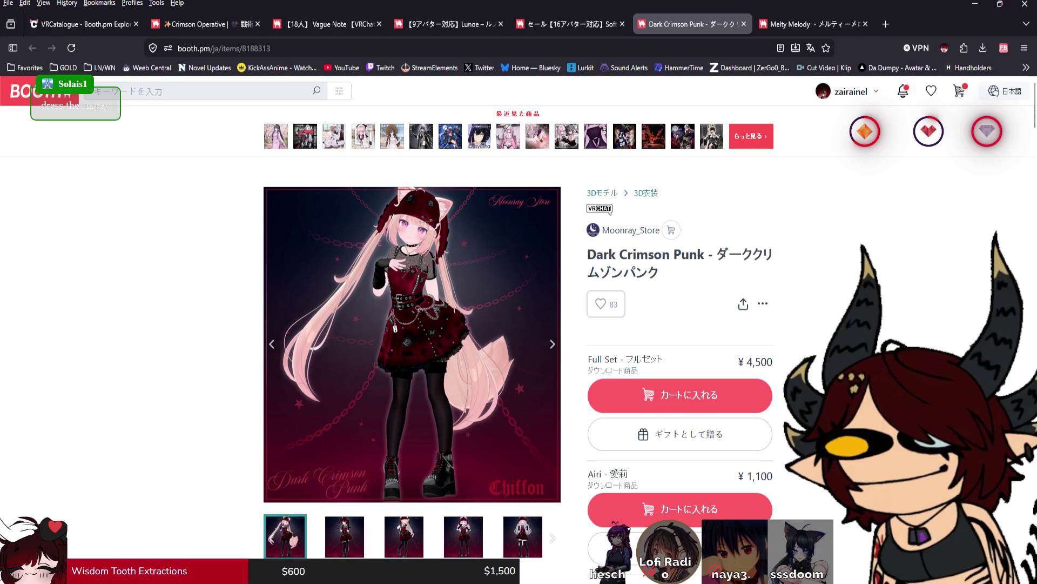
pyautogui.press('Right')
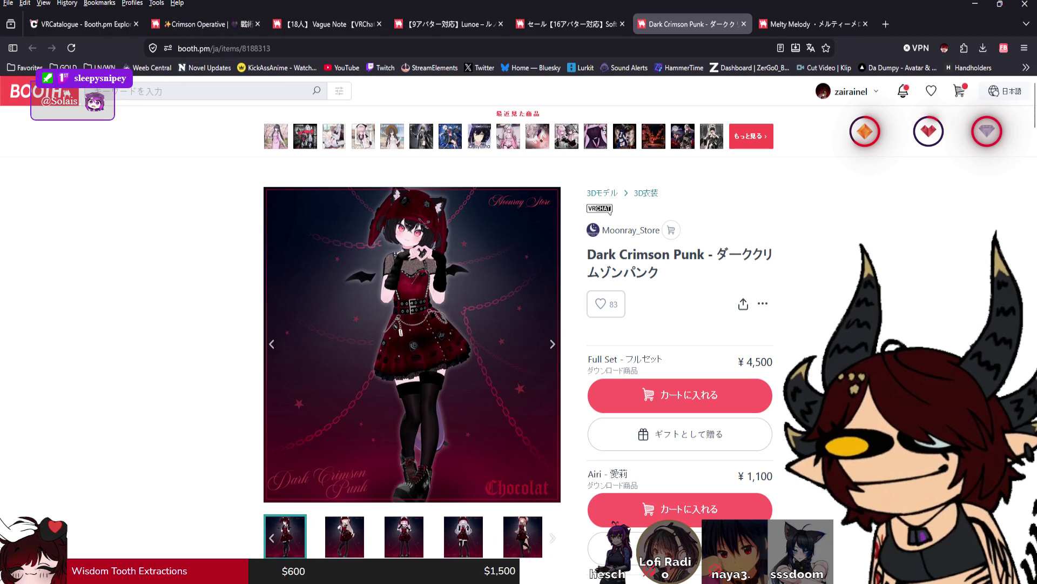
pyautogui.press('Right')
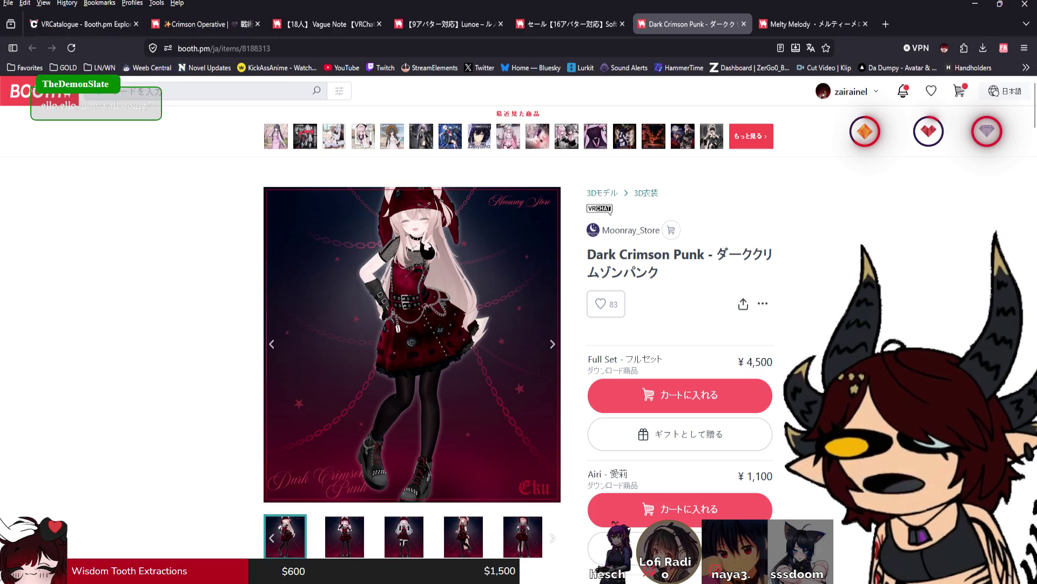
pyautogui.press('Right')
pyautogui.press('Right')
pyautogui.press('Right')
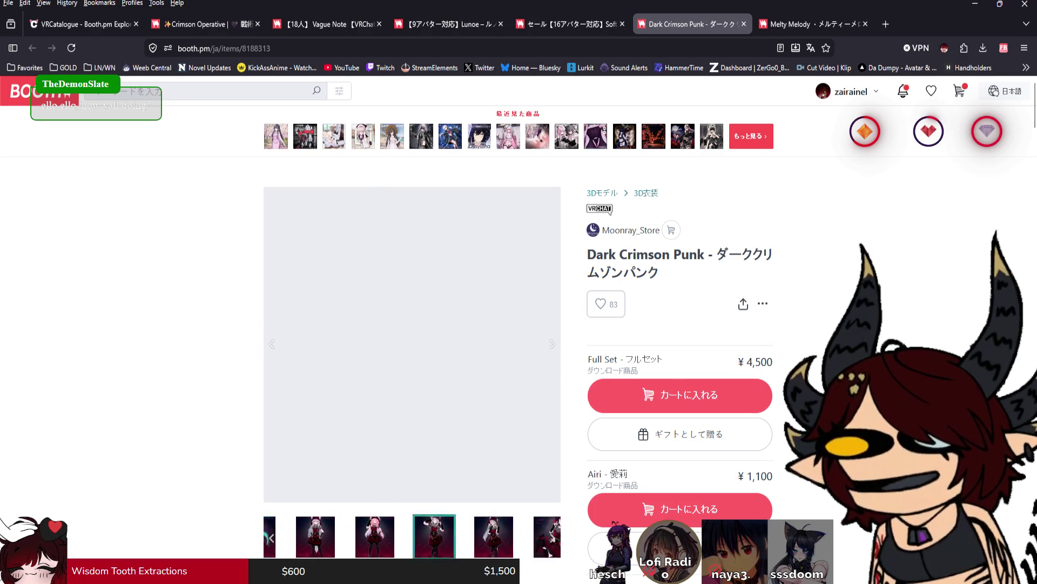
pyautogui.press('Right')
pyautogui.press('Right')
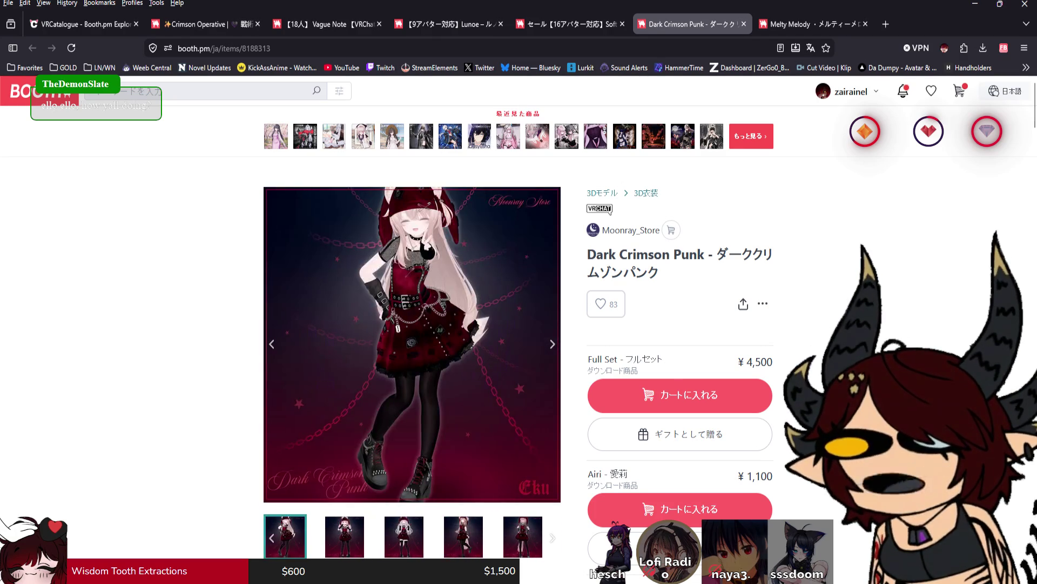
pyautogui.press('Right')
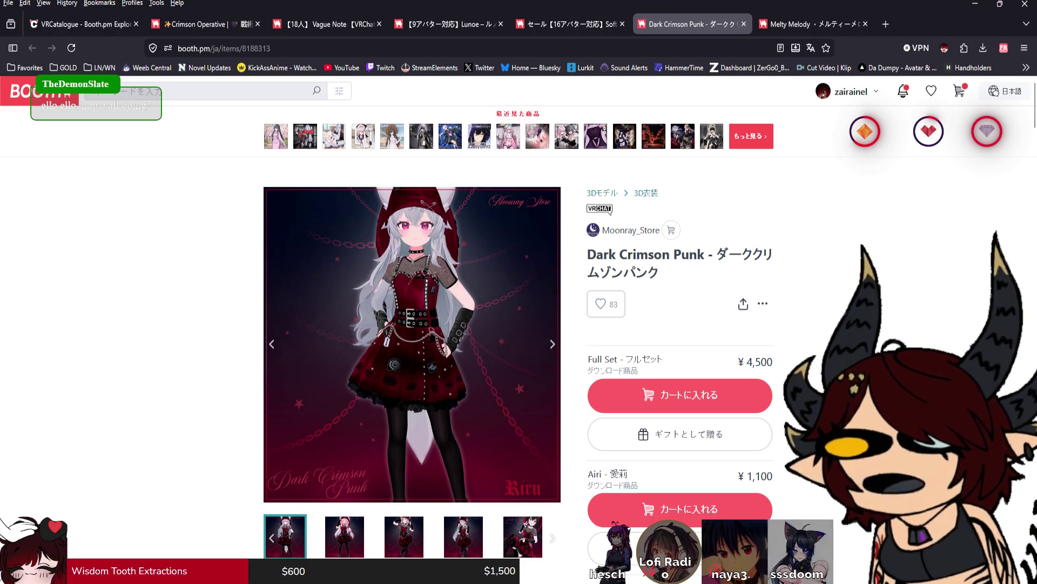
pyautogui.hotkey('ctrl', 'shift', 'Tab')
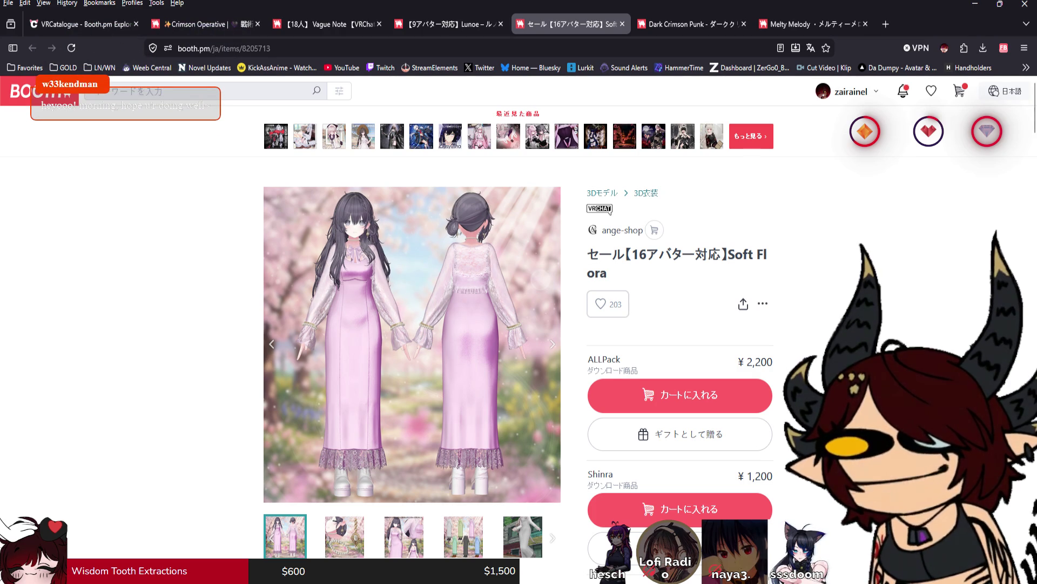
# Step: Page through the Soft Flora product gallery, including the white-dress and blue-dress bench photos
pyautogui.press('Right')
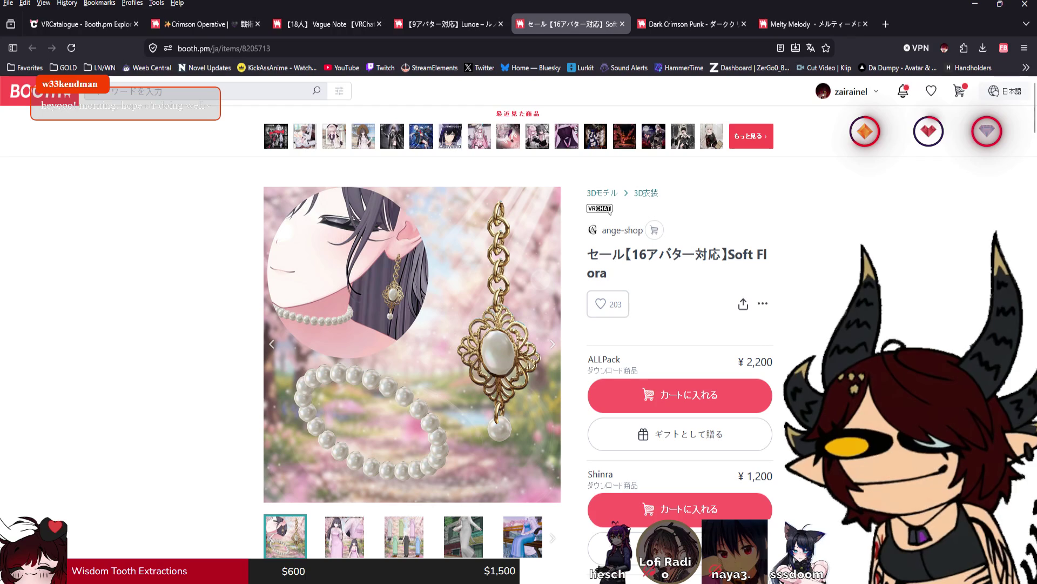
pyautogui.press('Right')
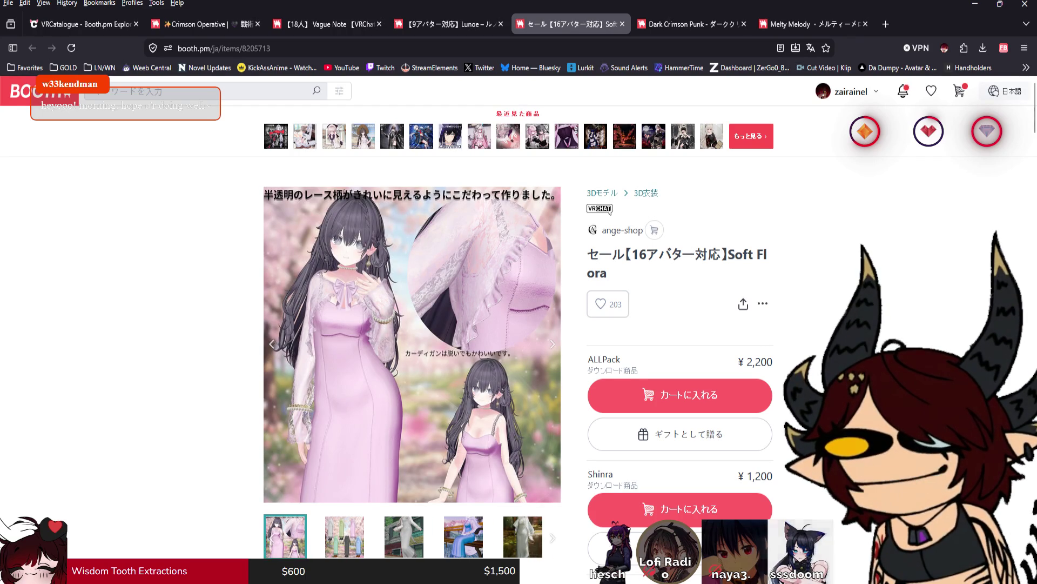
pyautogui.press('Right')
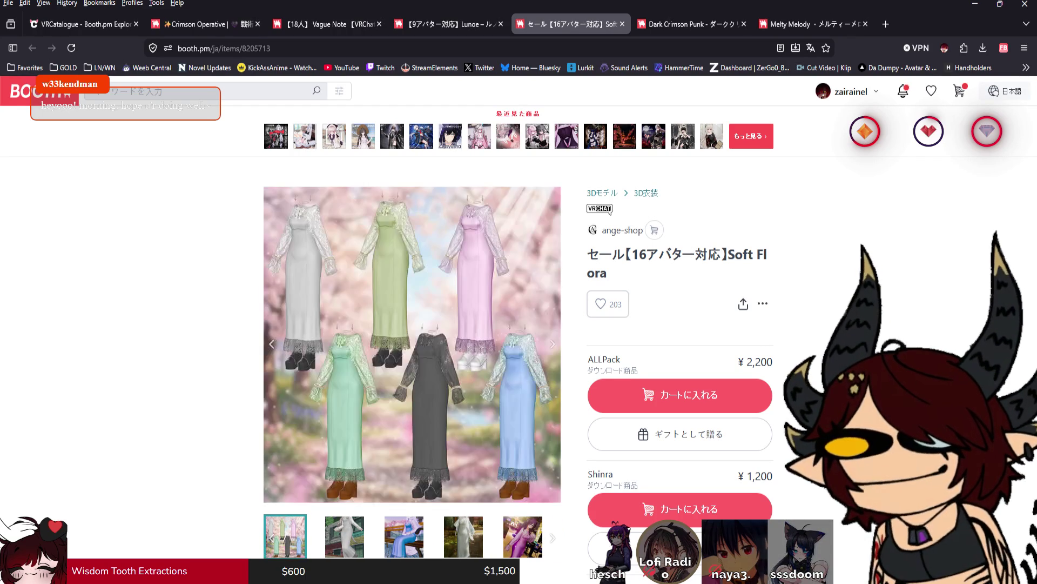
pyautogui.press('Right')
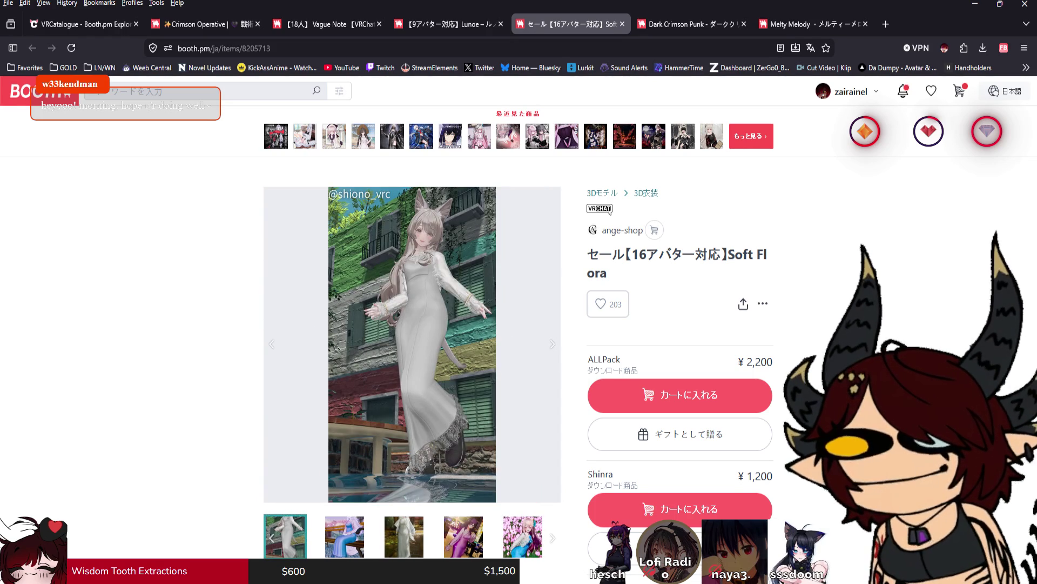
pyautogui.press('Right')
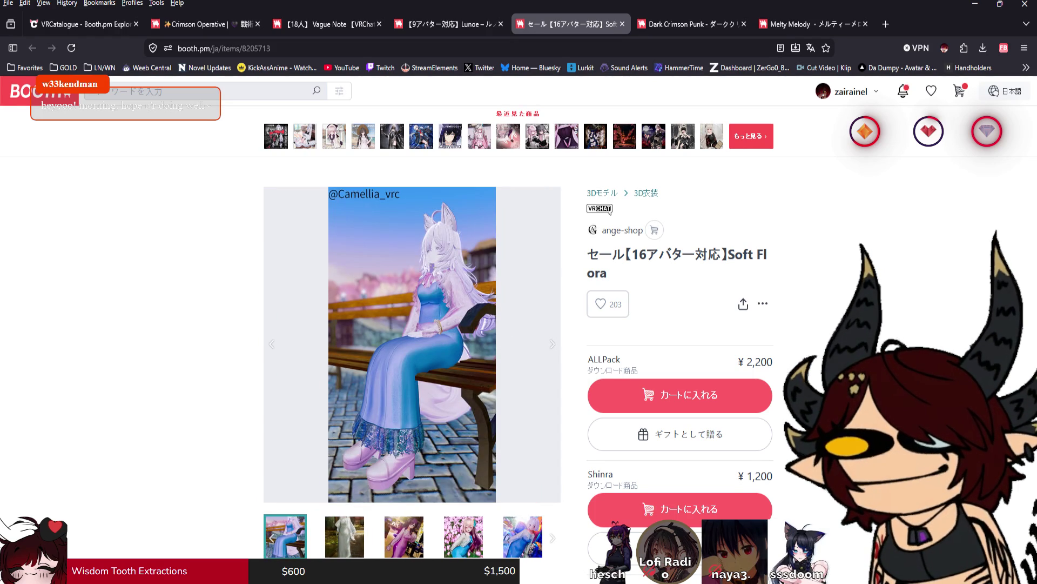
pyautogui.press('Right')
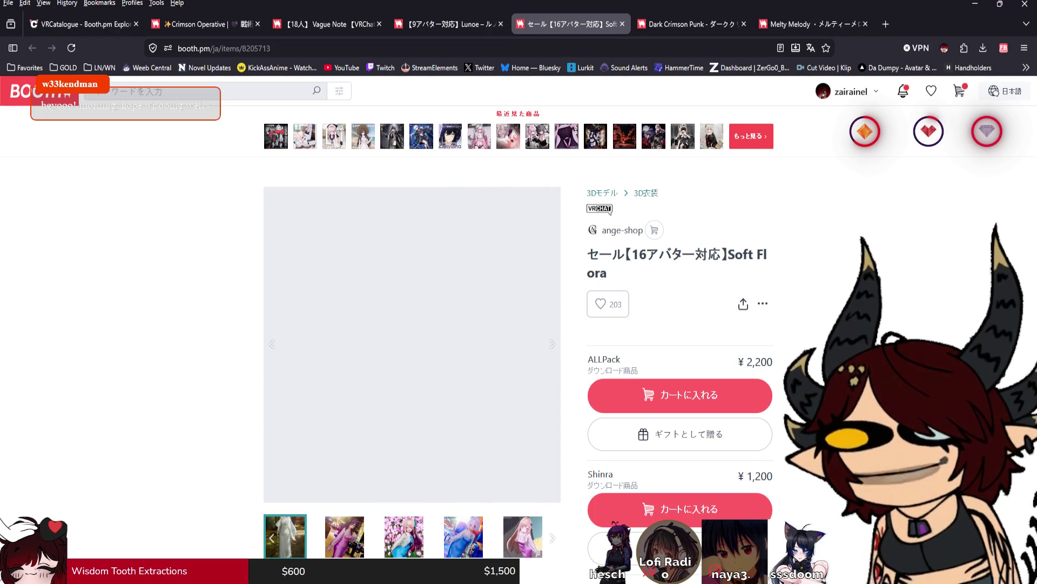
pyautogui.press('Right')
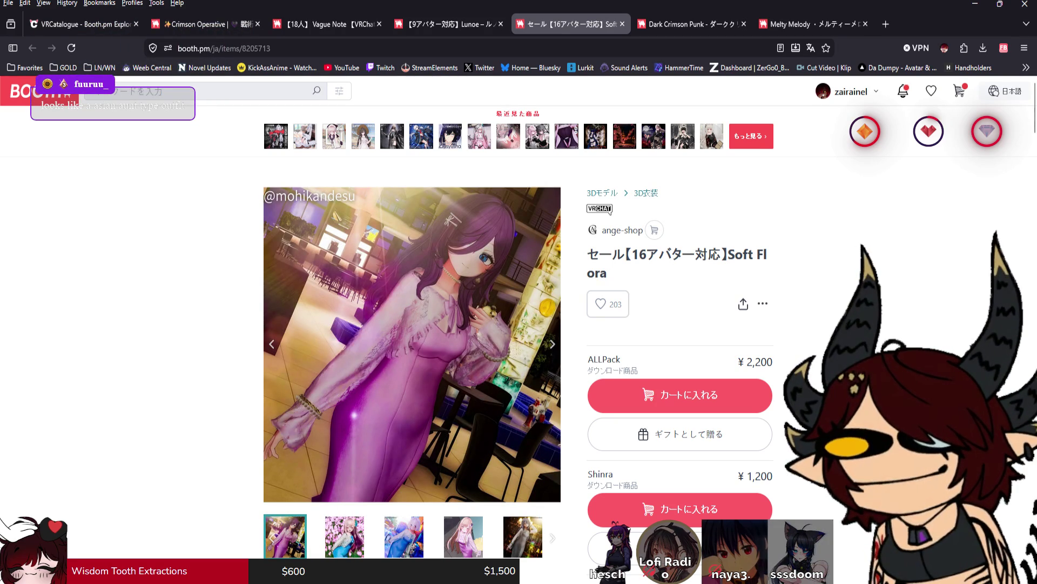
pyautogui.press('Right')
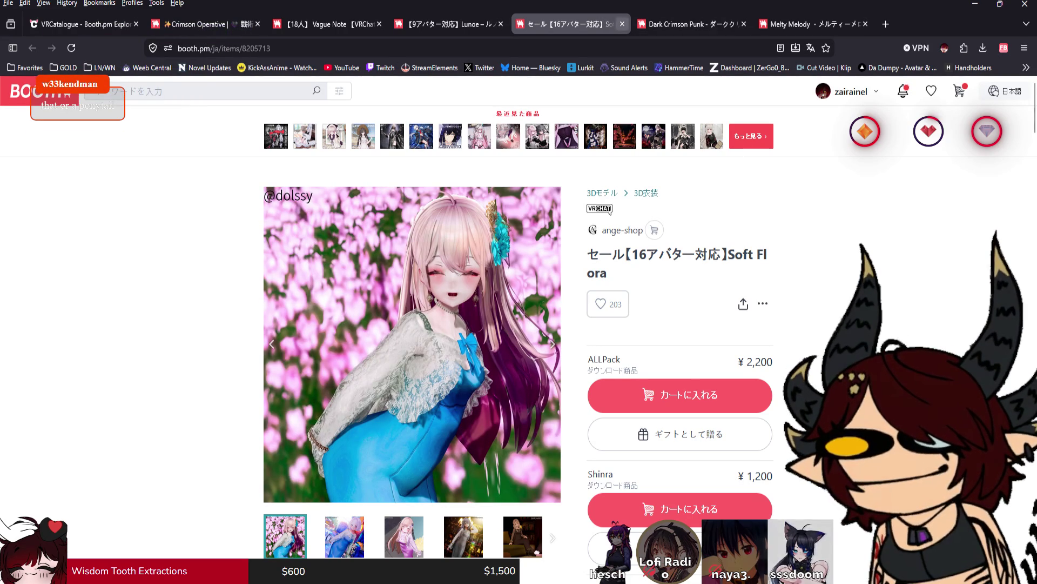
# Step: Close Soft Flora, check Lunoe, Vague Note and Crimson Operative, close Crimson Operative, return to VRCatalogue
pyautogui.hotkey('ctrl', 'w')
pyautogui.hotkey('ctrl', 'pageup')
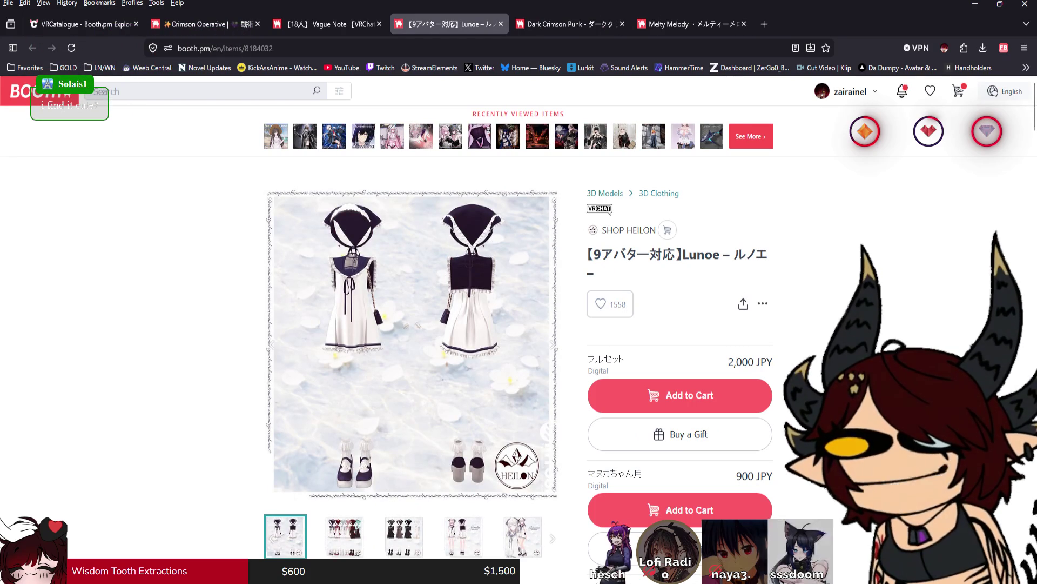
pyautogui.hotkey('ctrl', 'pageup')
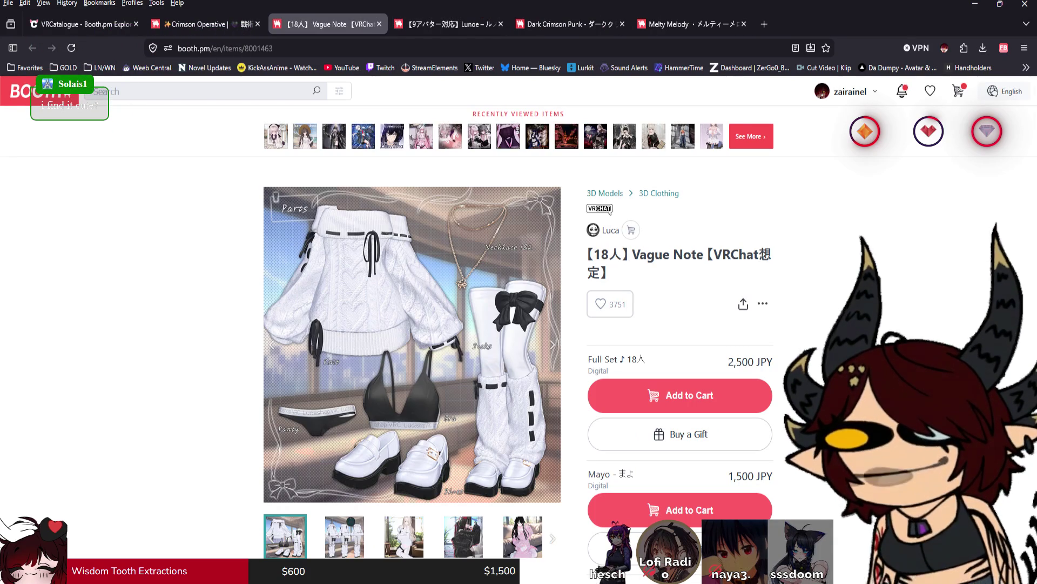
pyautogui.hotkey('ctrl', 'pagedown')
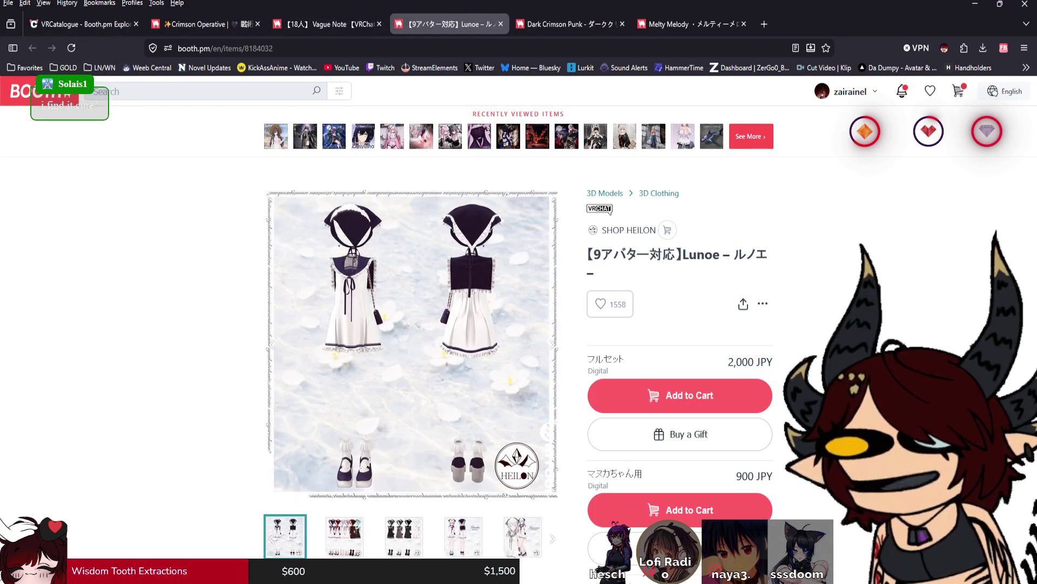
pyautogui.hotkey('ctrl', 'pageup')
pyautogui.hotkey('ctrl', 'pageup')
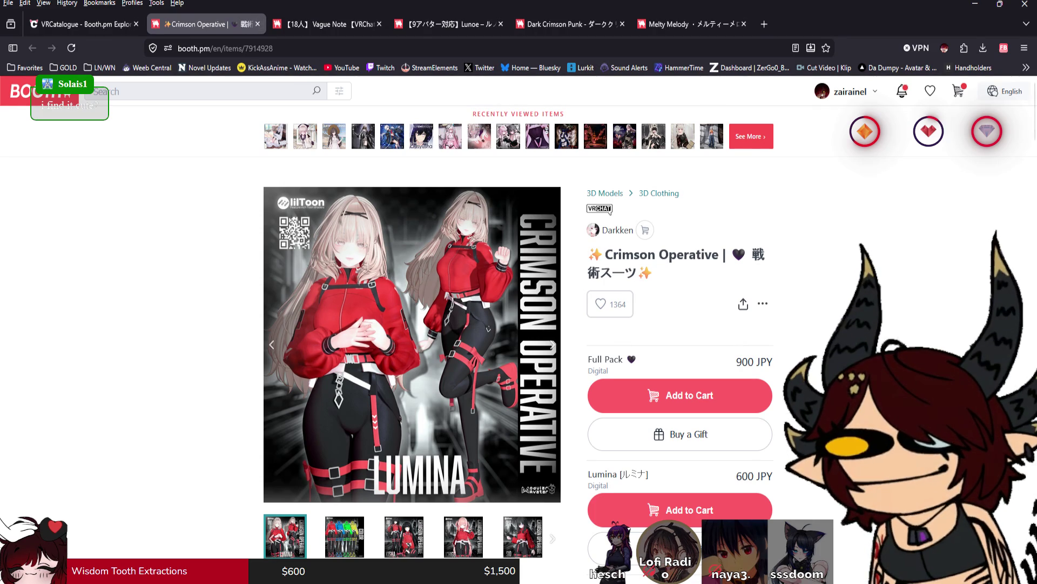
pyautogui.press('Right')
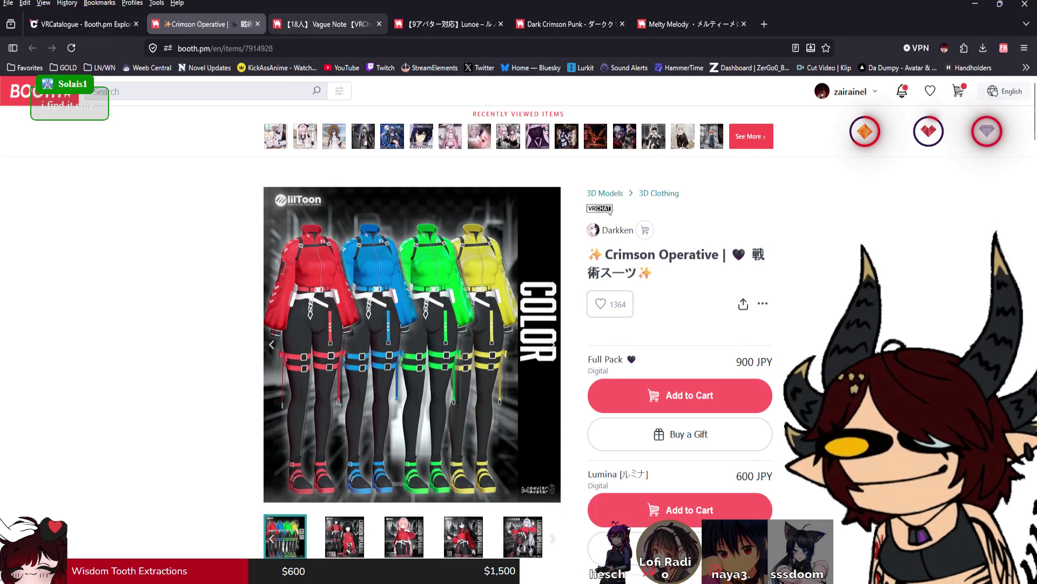
pyautogui.hotkey('ctrl', 'w')
pyautogui.hotkey('ctrl', 'shift', 'Tab')
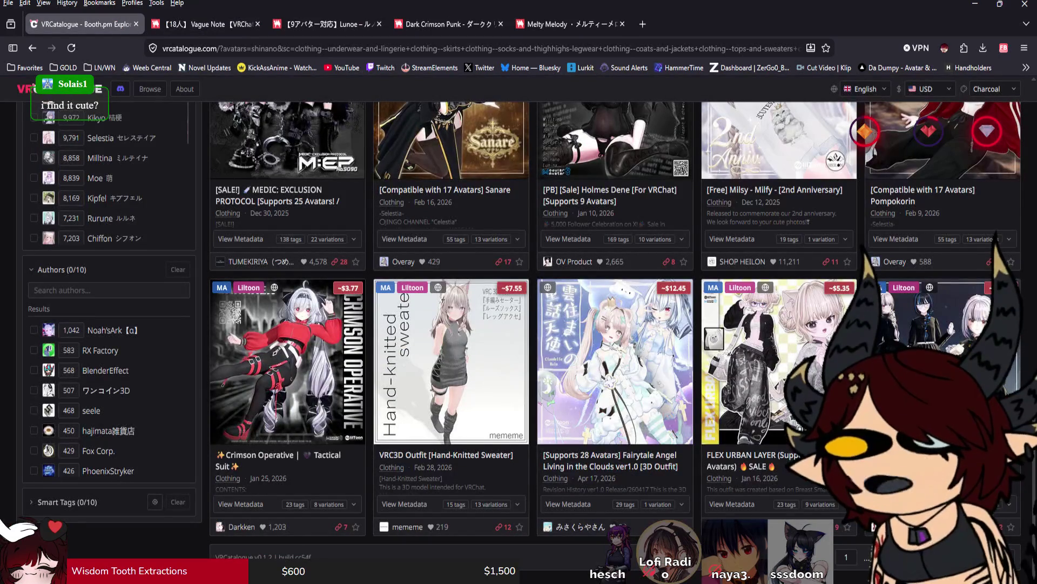
# Step: Jump to results page 8 and open VTYLE's Guilty Heart Street outfit in a new Booth tab
pyautogui.click(1005, 556)
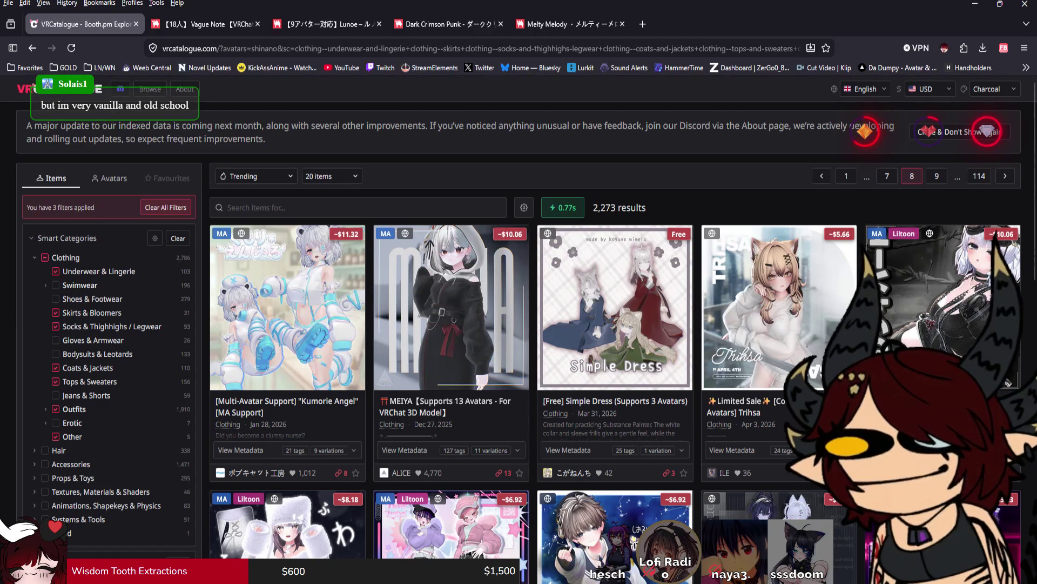
pyautogui.moveTo(810, 346)
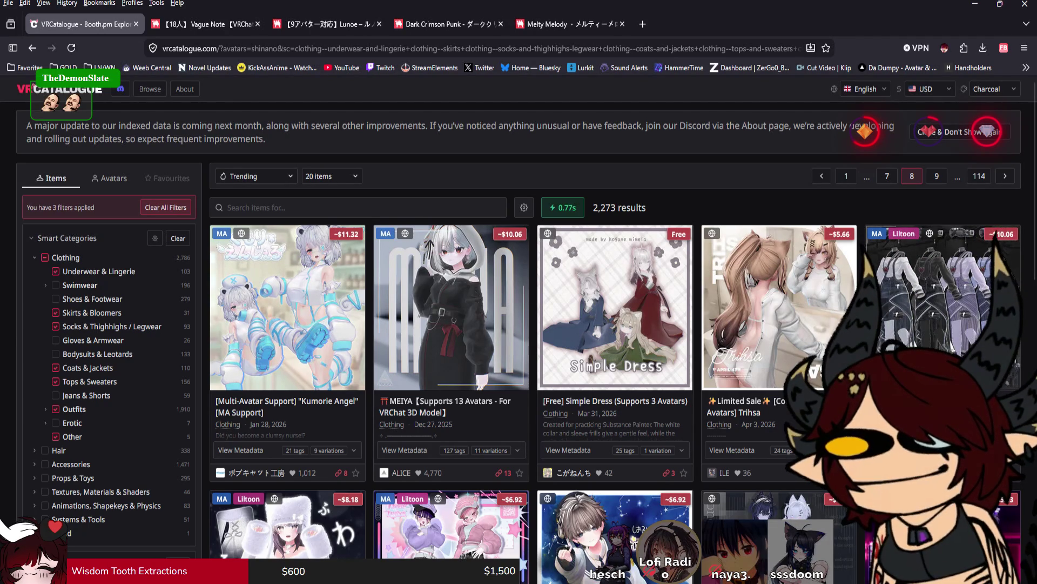
pyautogui.middleClick(943, 308)
pyautogui.hotkey('ctrl', 'Tab')
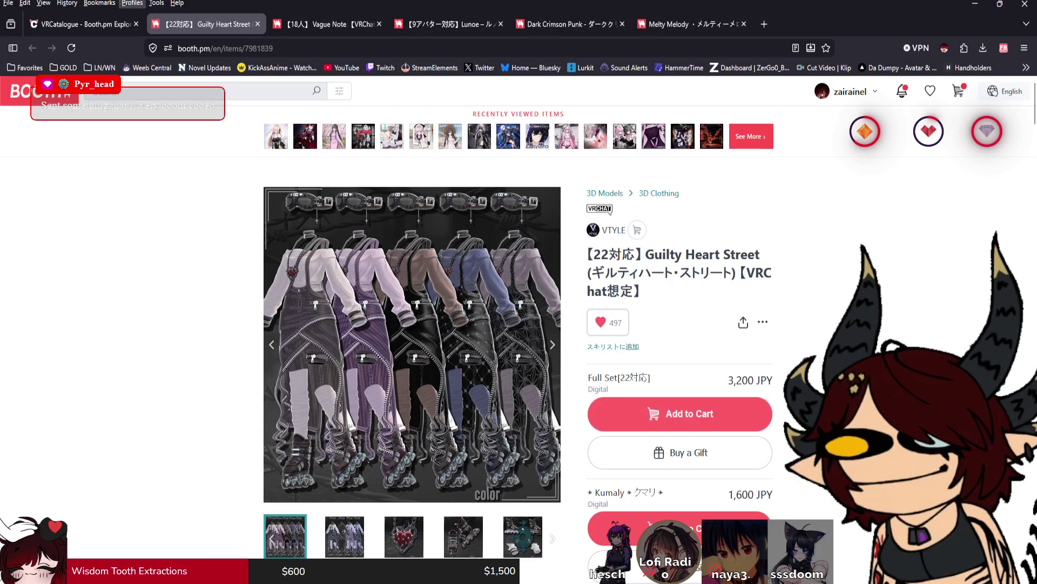
# Step: Return to the VRCatalogue results and scroll through page 8
pyautogui.click(81, 24)
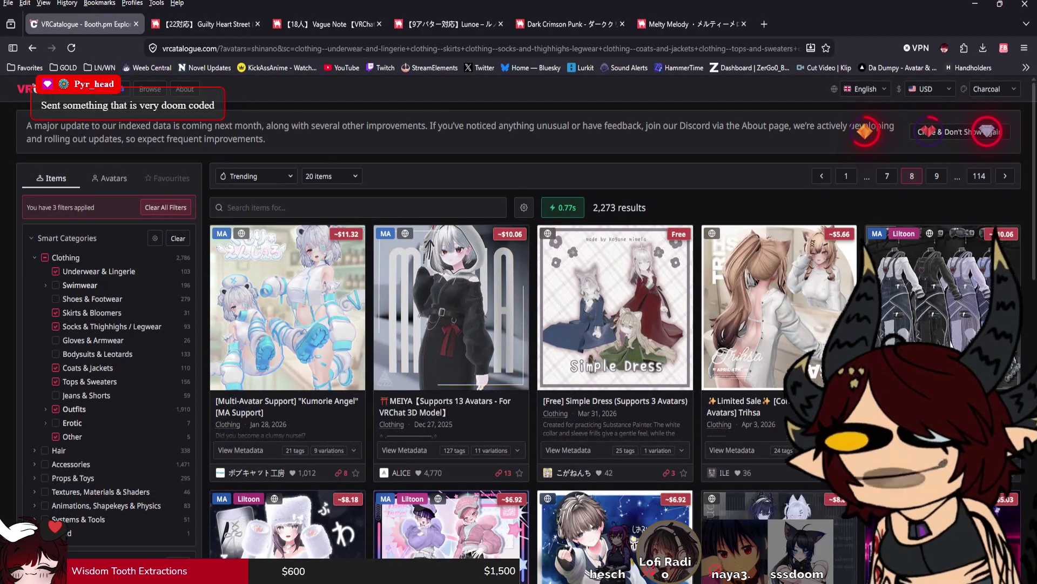
pyautogui.scroll(-3, 519, 340)
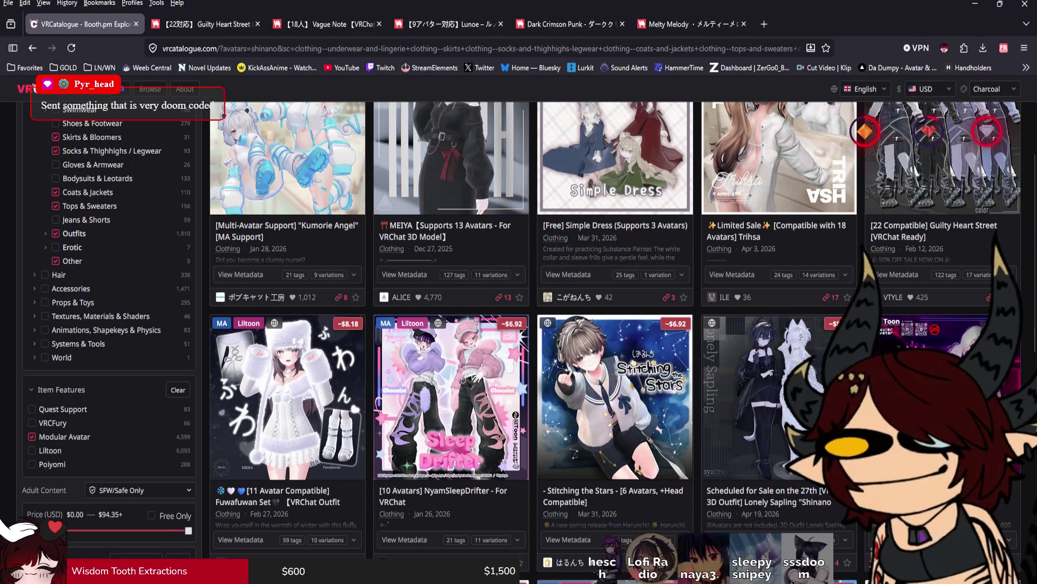
pyautogui.scroll(-4, 518, 324)
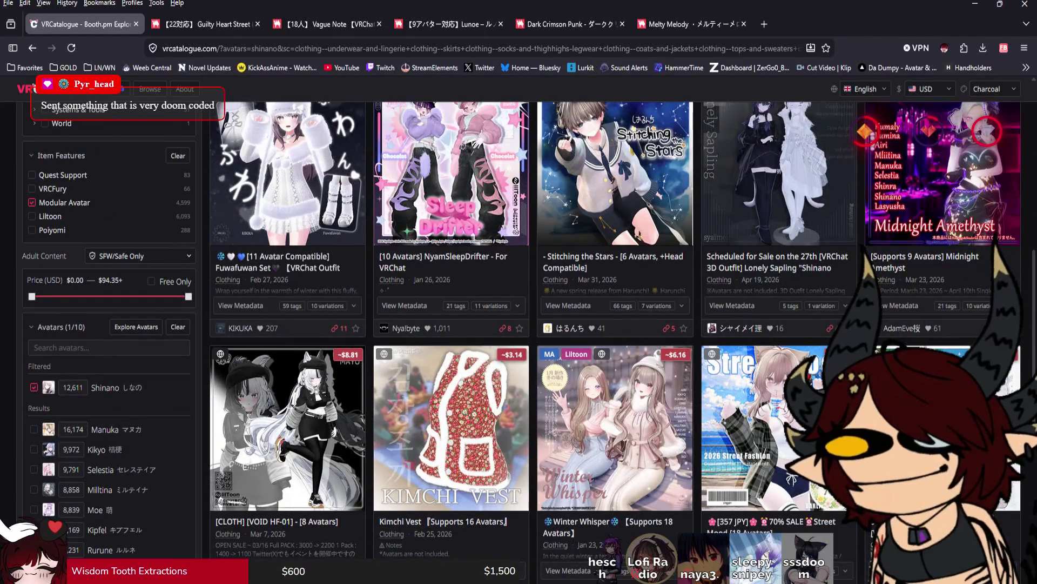
pyautogui.scroll(-5, 519, 324)
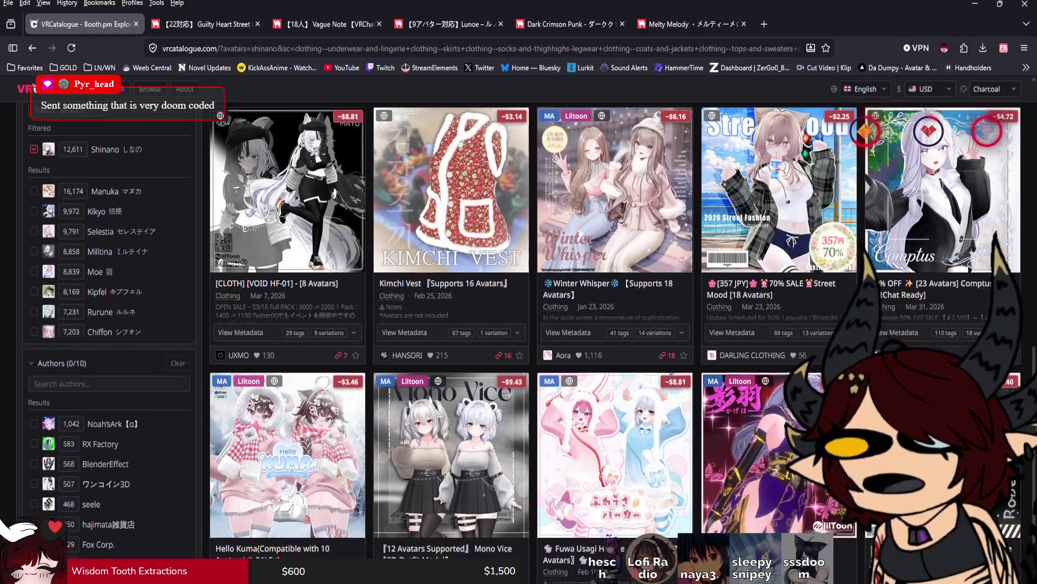
pyautogui.scroll(-1, 519, 324)
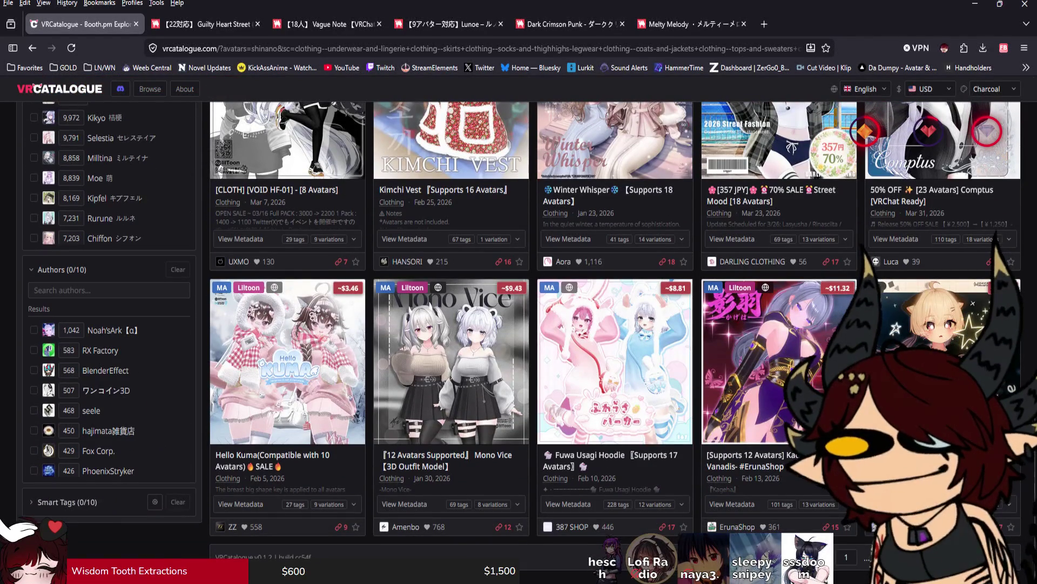
# Step: Advance to page 9 of the clothing results and scroll through its listings
pyautogui.click(1005, 556)
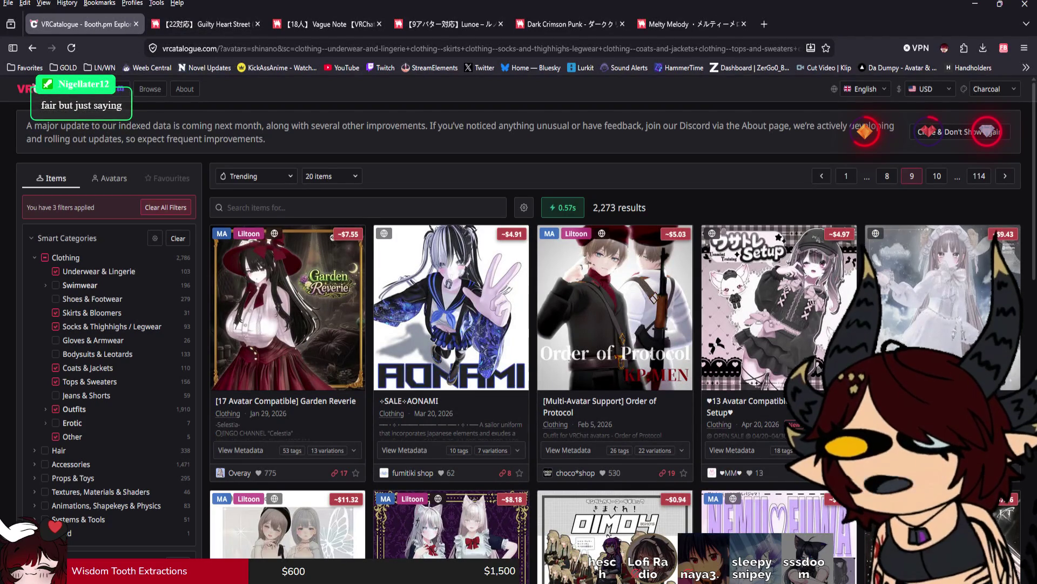
pyautogui.scroll(-2, 614, 346)
pyautogui.scroll(-1, 615, 346)
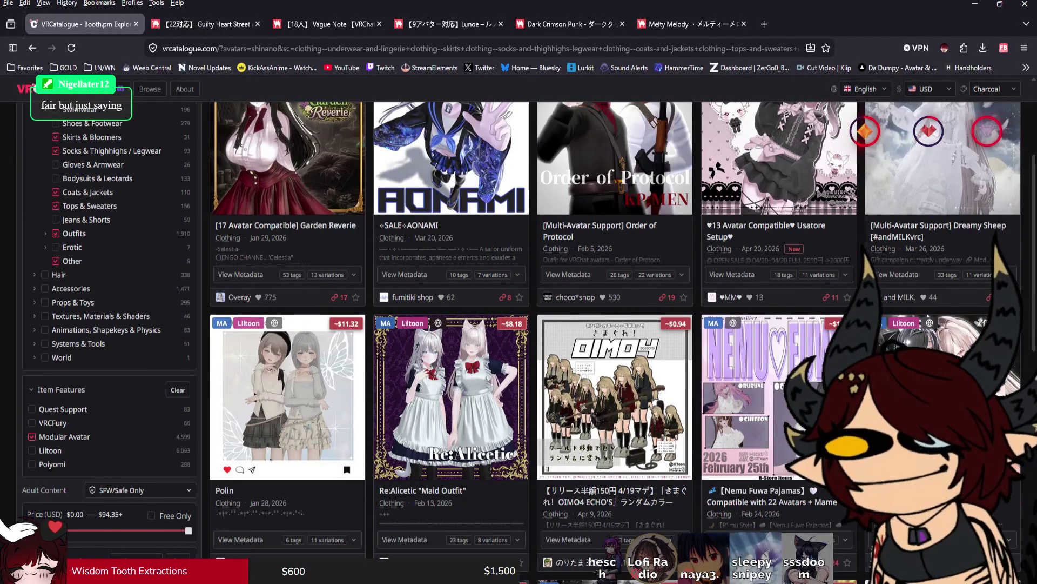
pyautogui.scroll(-5, 615, 346)
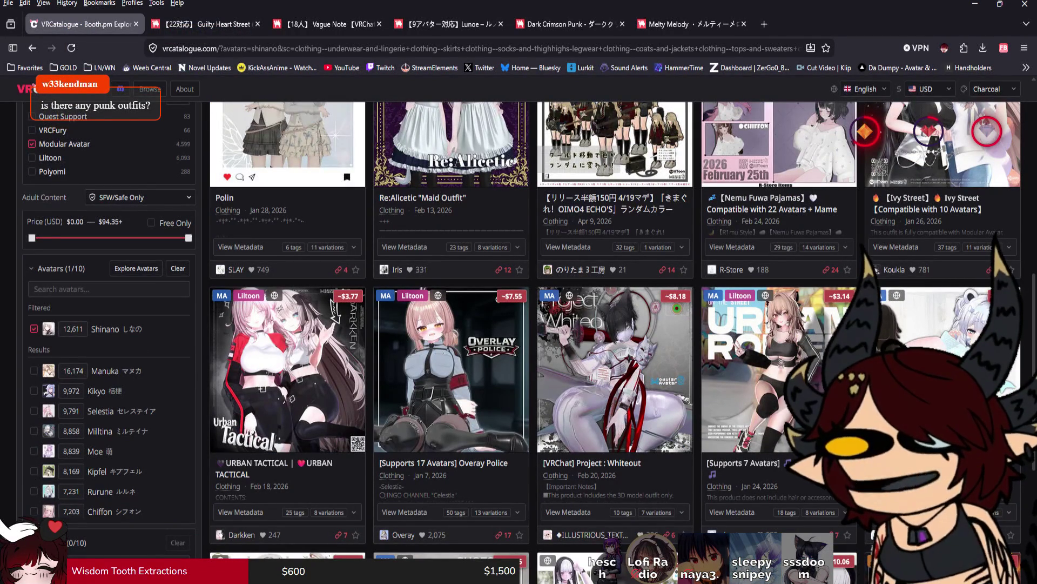
pyautogui.scroll(-4, 615, 346)
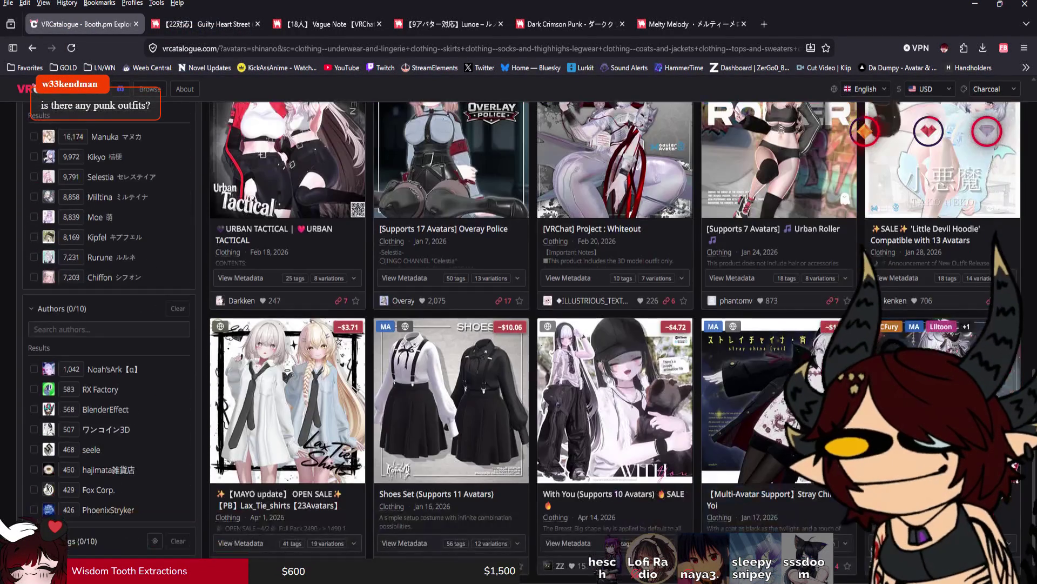
pyautogui.scroll(-1, 614, 346)
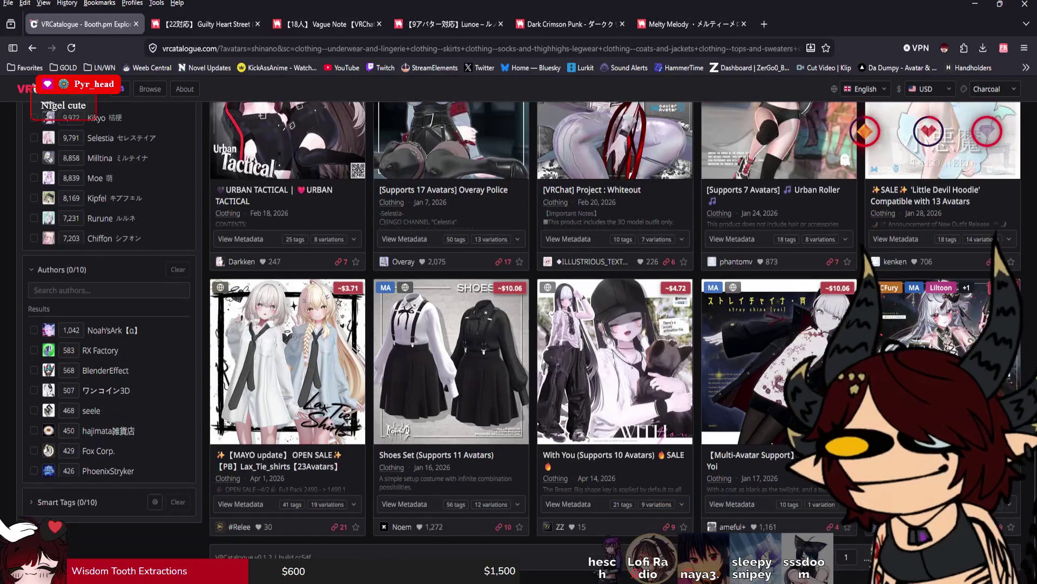
# Step: Advance to page 10, scroll down to Seneca and Linear, then move on to page 11
pyautogui.click(1005, 556)
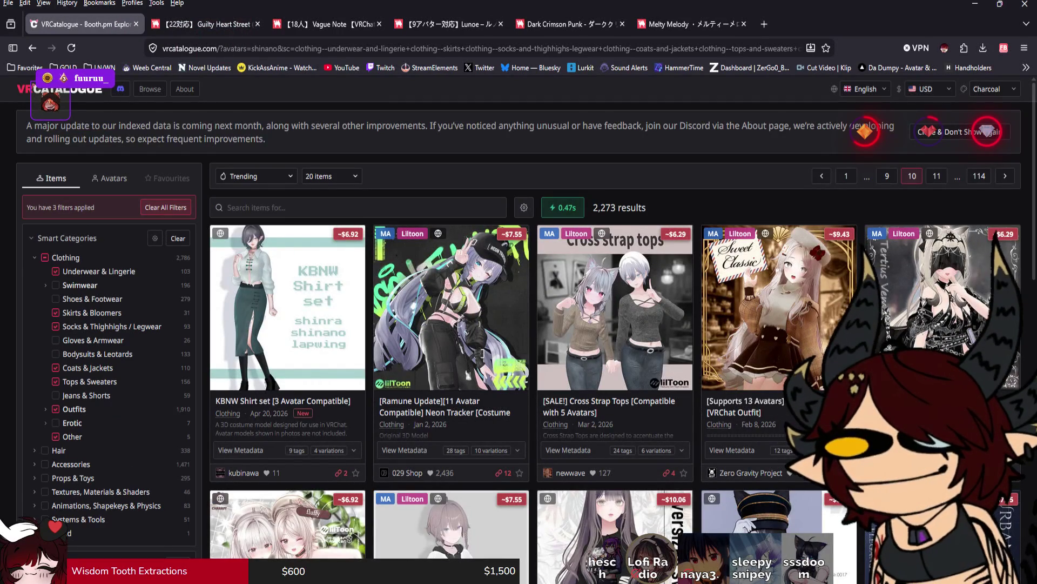
pyautogui.scroll(-3, 615, 345)
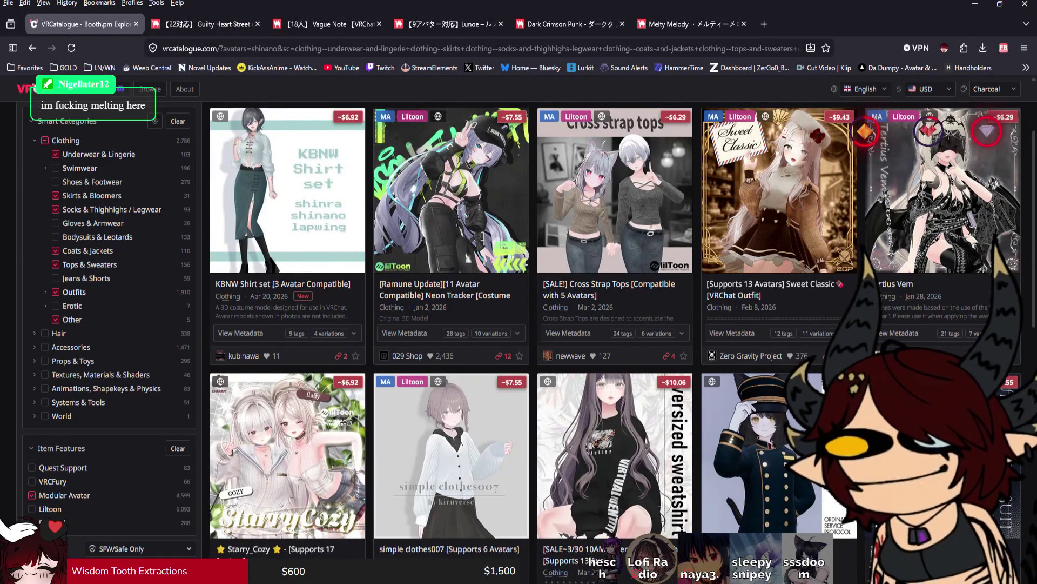
pyautogui.scroll(-5, 522, 342)
pyautogui.scroll(-1, 521, 342)
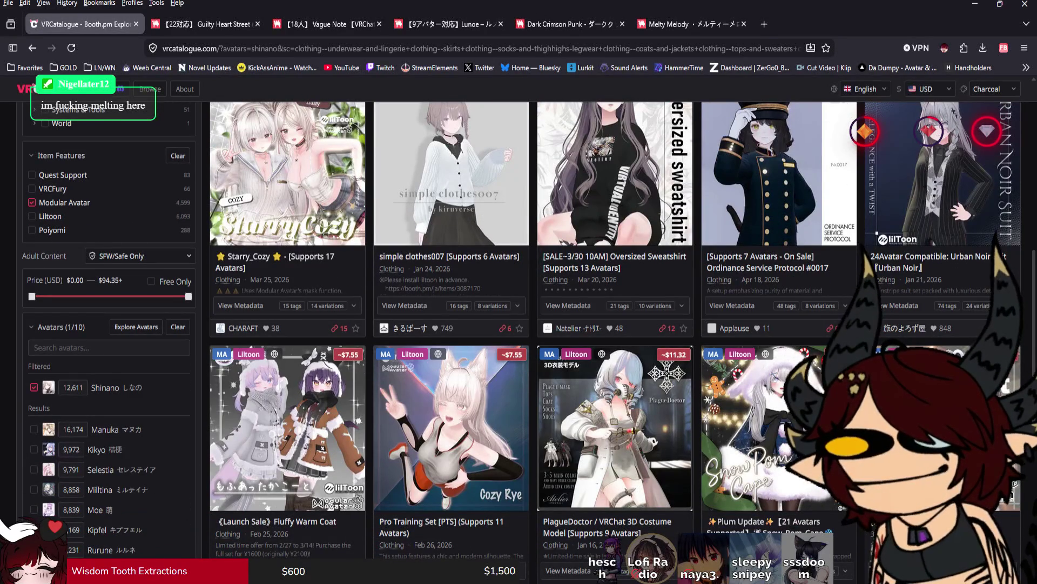
pyautogui.scroll(-2, 521, 342)
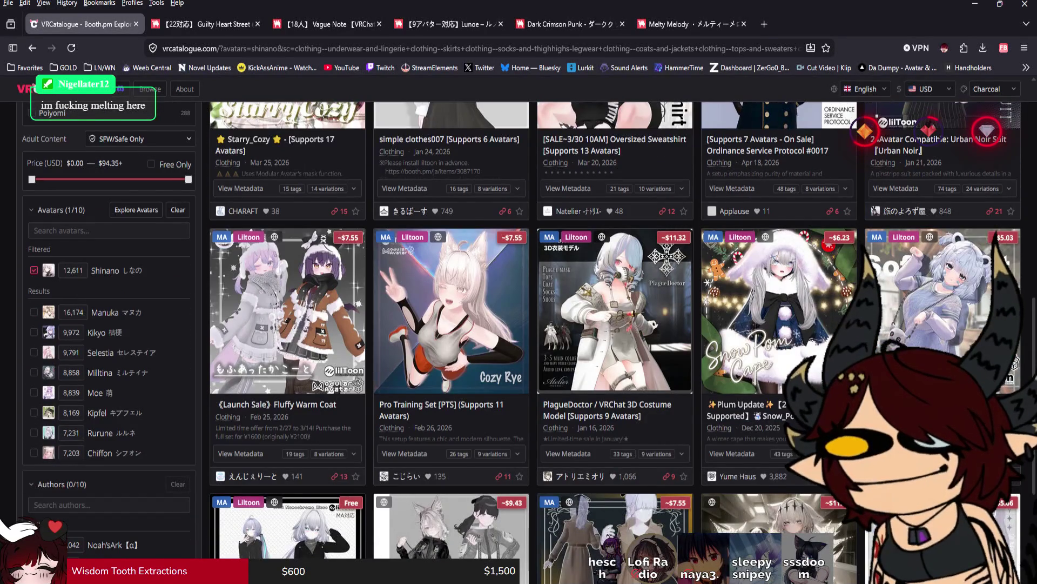
pyautogui.scroll(1, 521, 342)
pyautogui.scroll(-4, 520, 342)
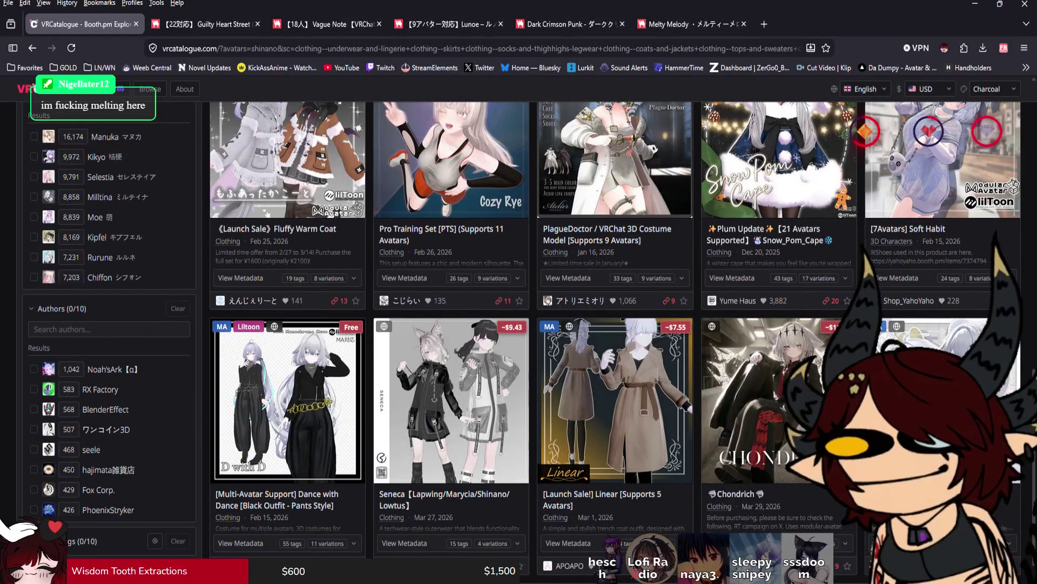
pyautogui.scroll(-1, 521, 342)
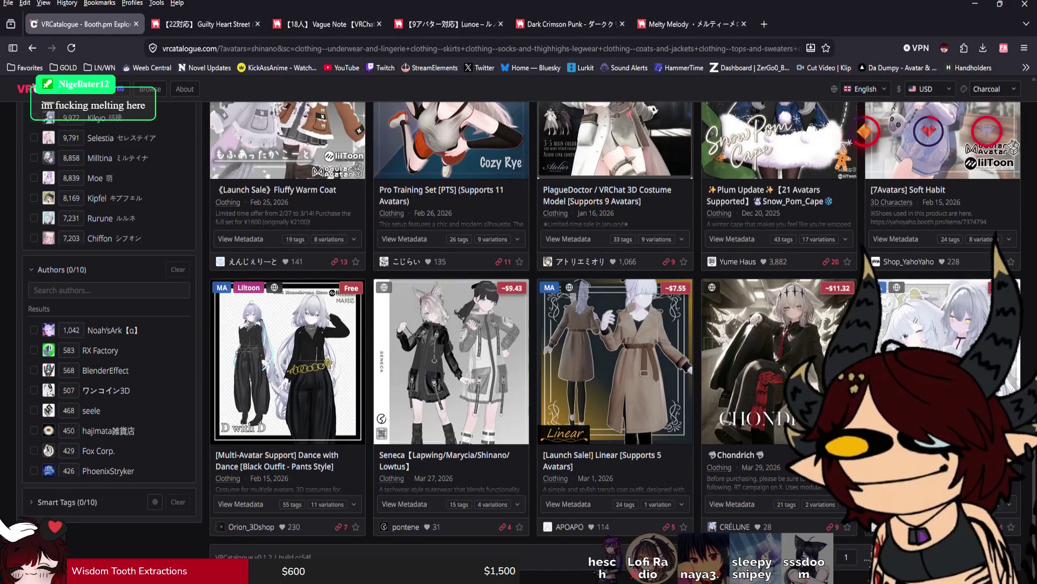
pyautogui.click(1005, 556)
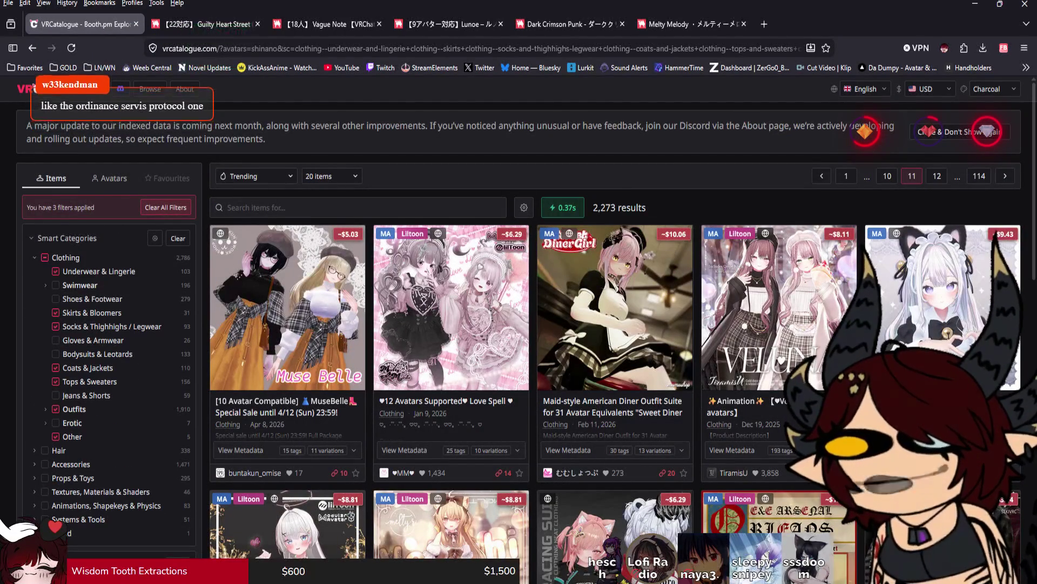
# Step: Scroll through the page 11 Shinano clothing results
pyautogui.scroll(-3, 521, 342)
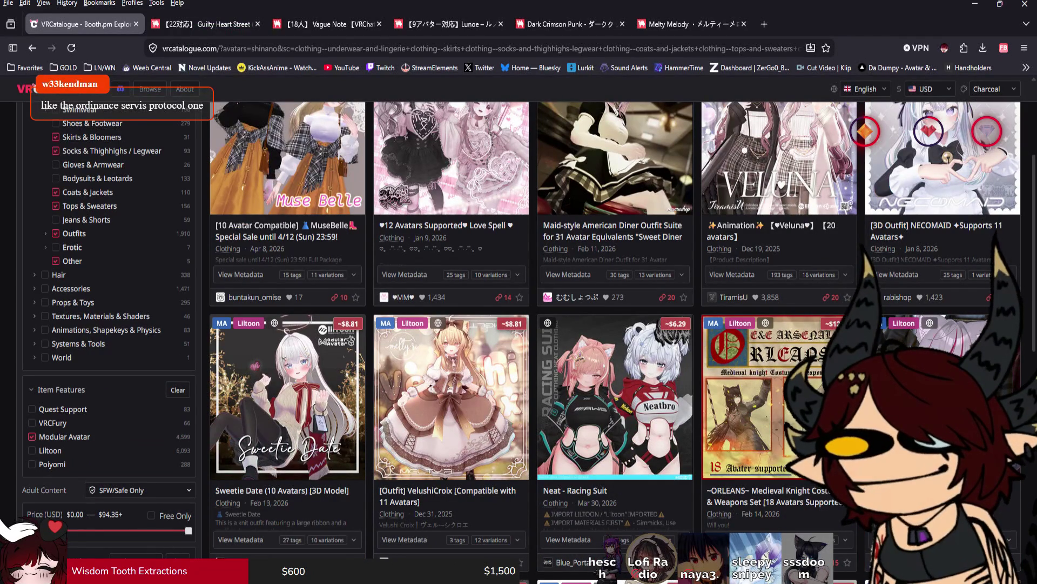
pyautogui.scroll(-4, 519, 324)
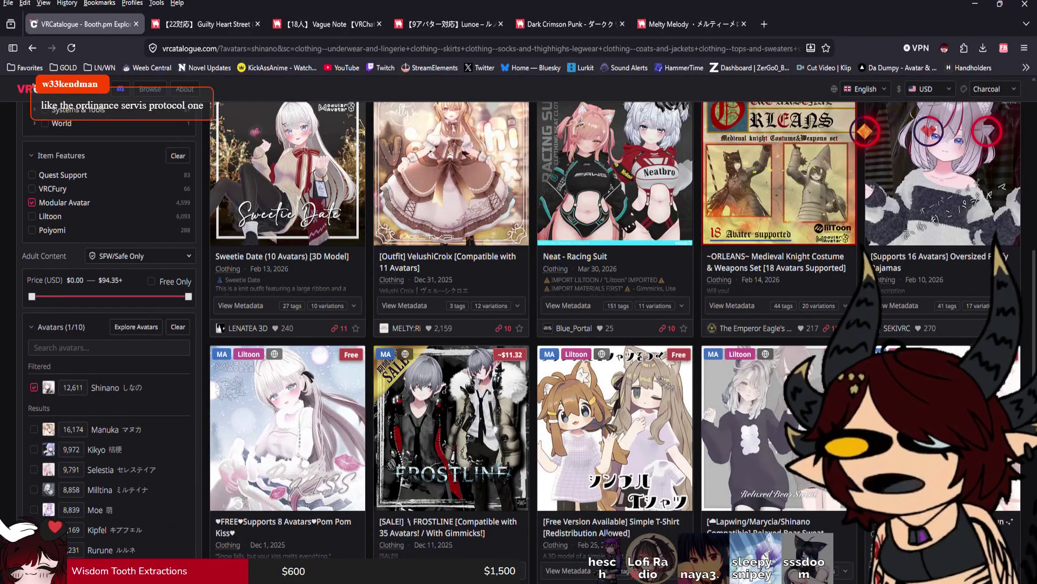
pyautogui.scroll(-5, 518, 324)
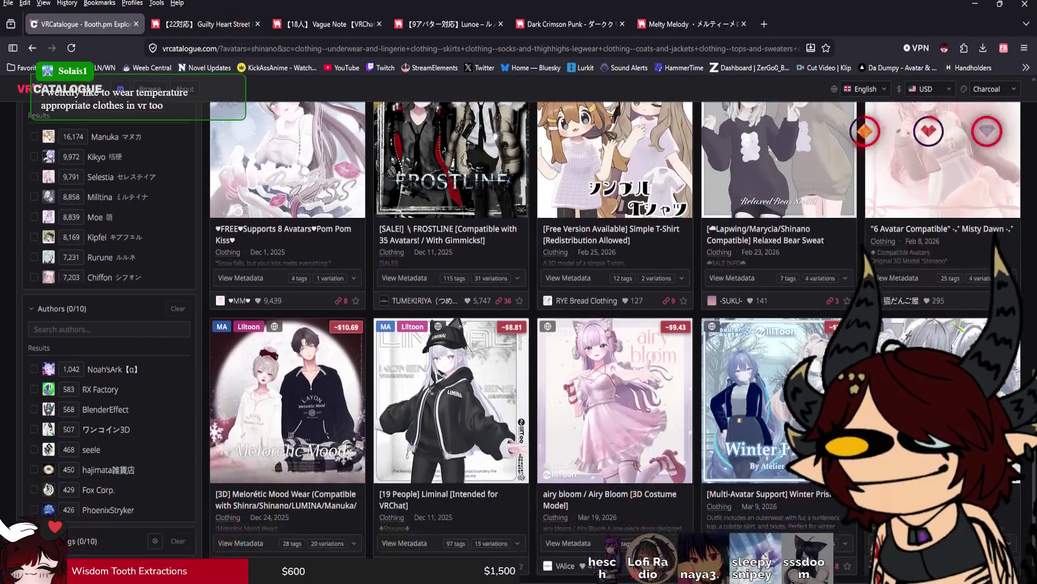
pyautogui.scroll(-1, 519, 324)
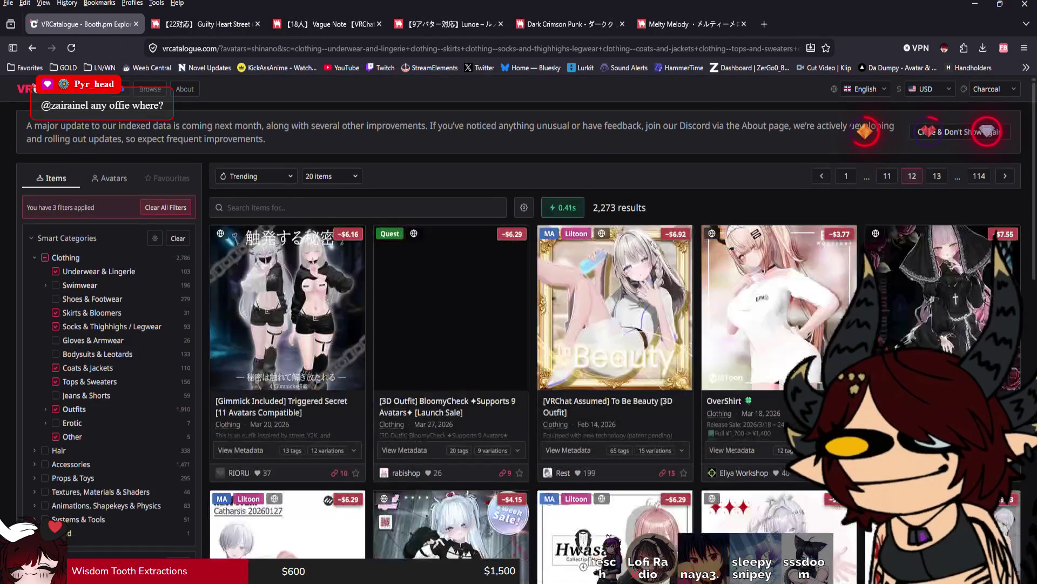
pyautogui.scroll(-4, 519, 325)
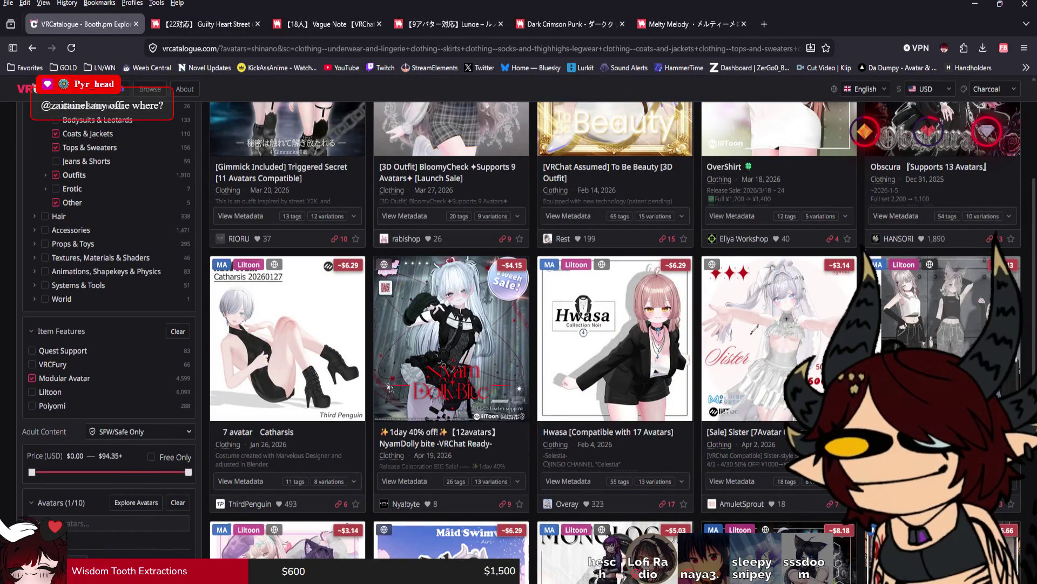
pyautogui.scroll(-2, 528, 342)
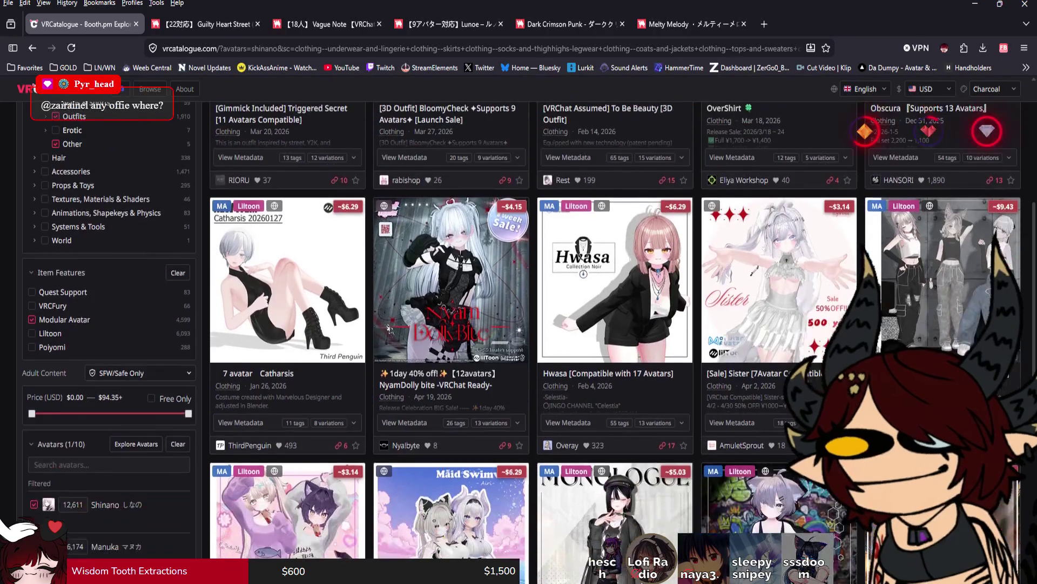
pyautogui.scroll(-4, 528, 342)
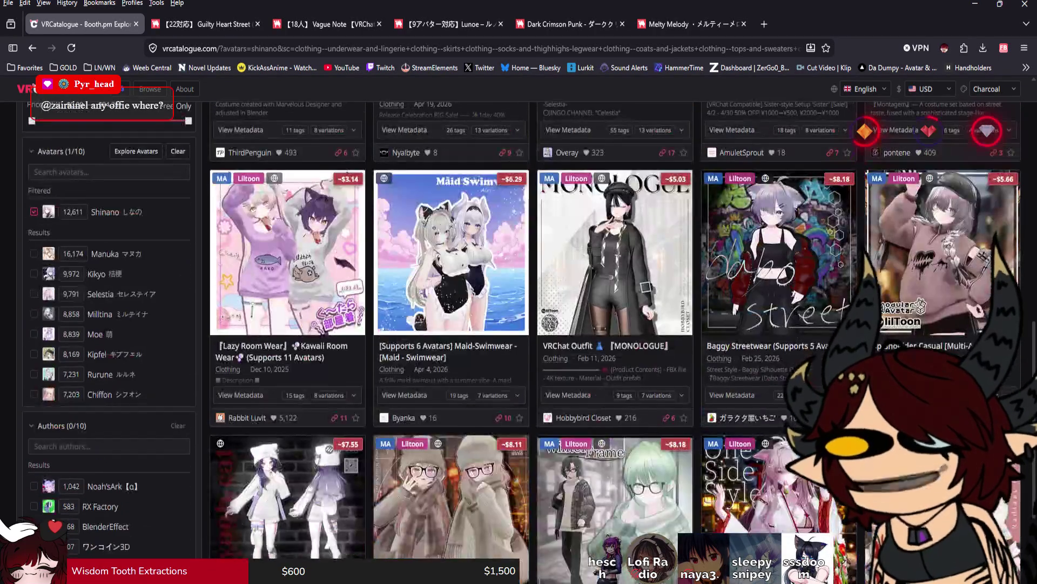
pyautogui.scroll(-1, 529, 342)
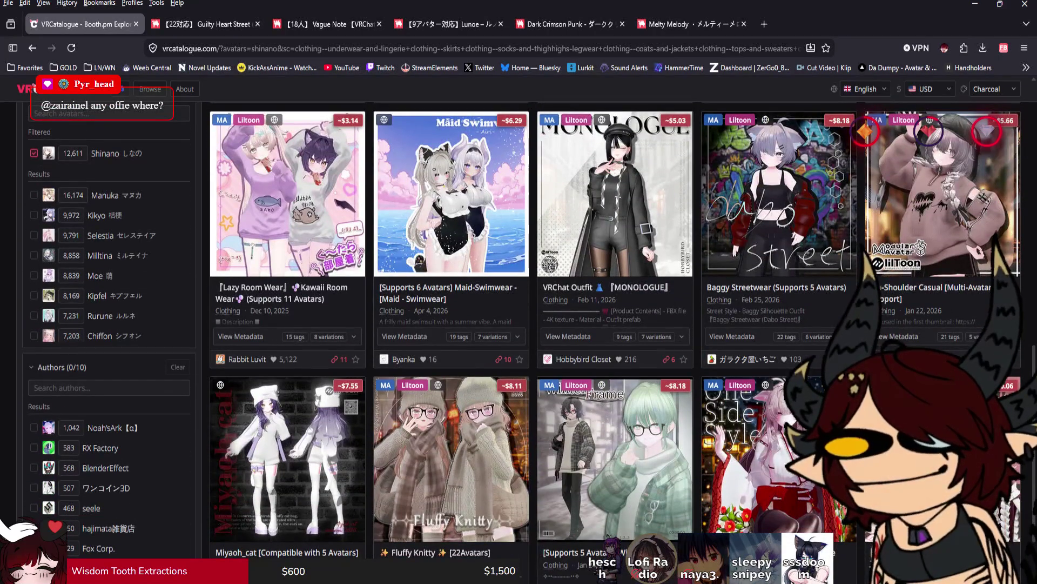
pyautogui.scroll(-2, 522, 340)
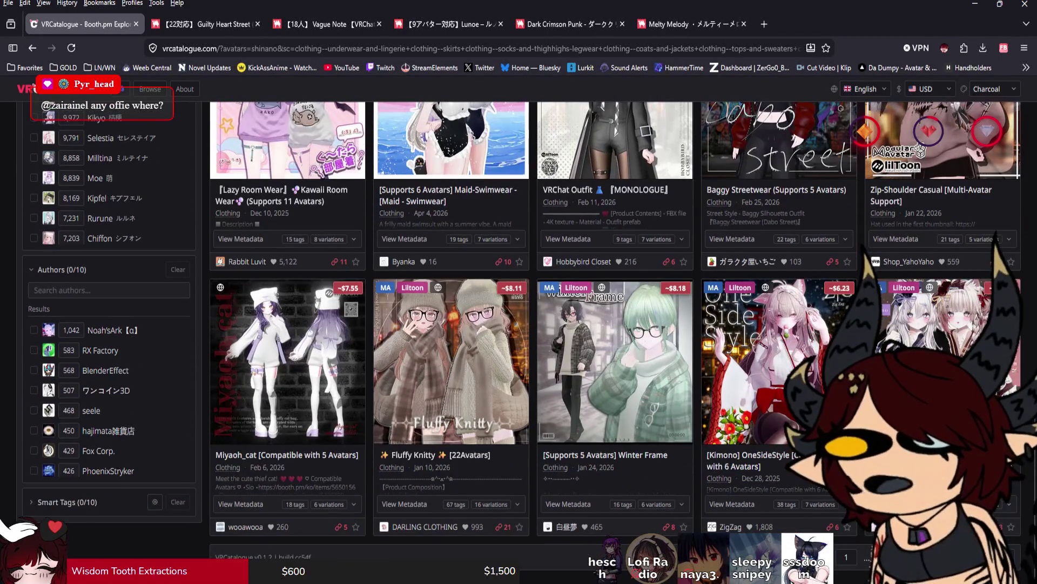
# Step: Jump to page 13, scroll past Skullick, Midnight Silhouette and Star Spirit, then close VRCatalogue
pyautogui.click(1005, 557)
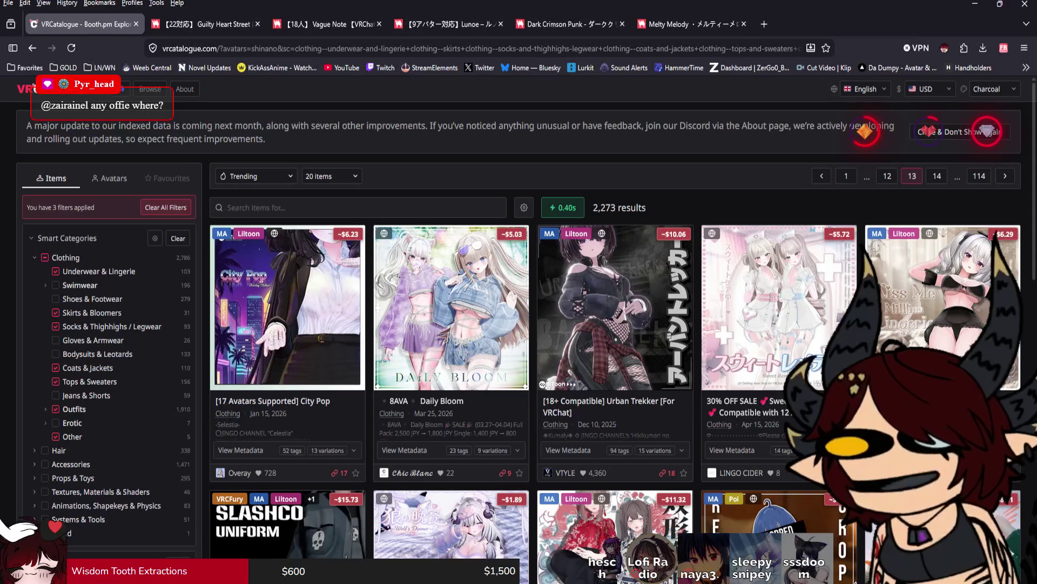
pyautogui.scroll(-2, 522, 340)
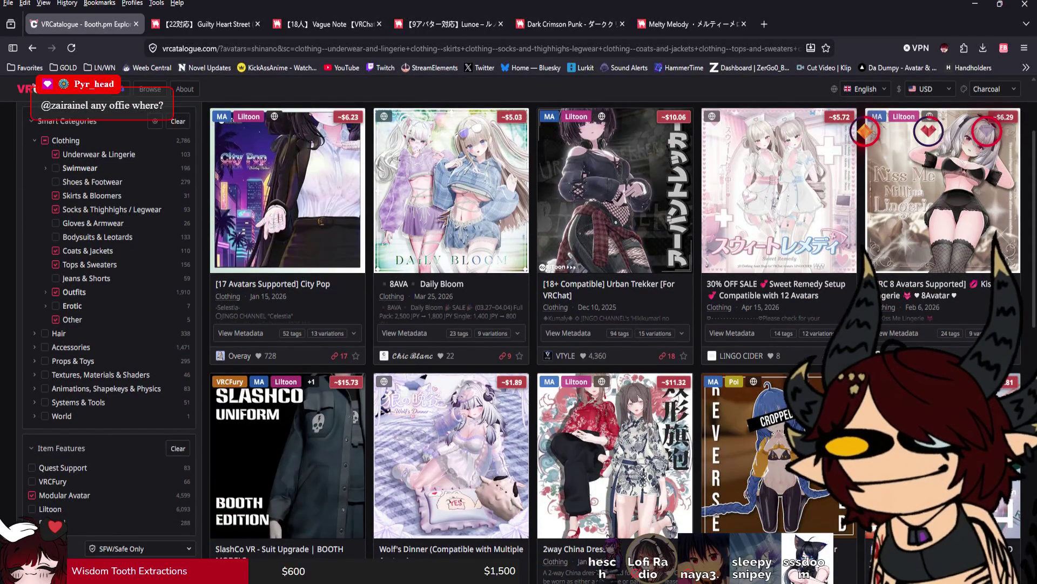
pyautogui.scroll(-1, 451, 324)
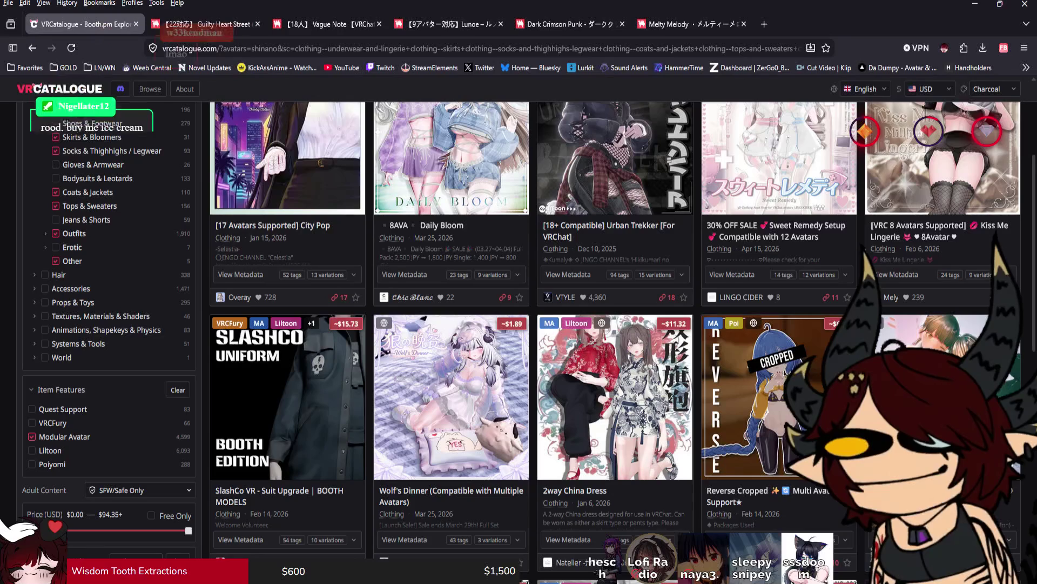
pyautogui.scroll(-3, 452, 325)
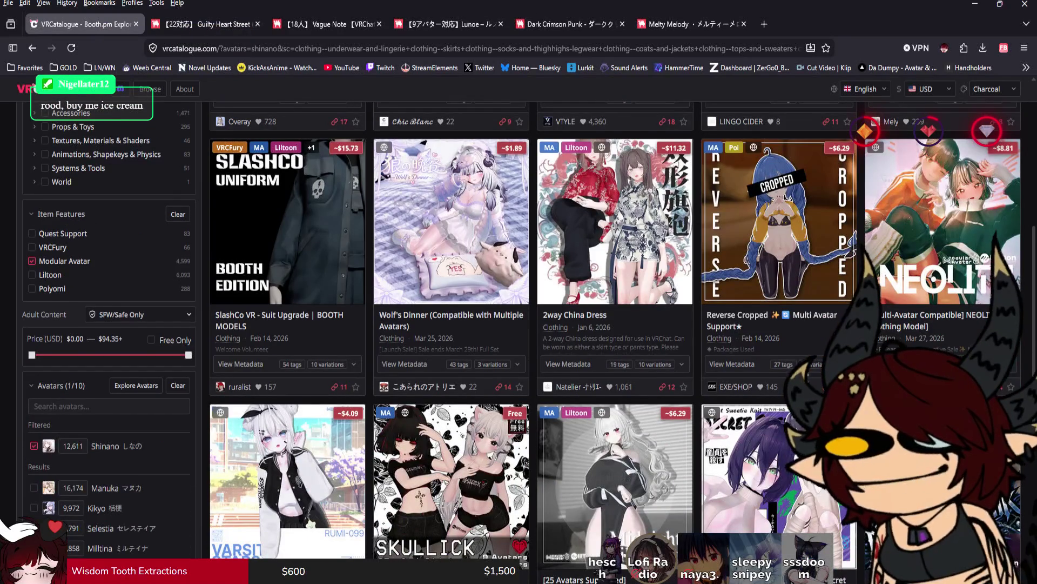
pyautogui.scroll(-1, 452, 324)
pyautogui.scroll(-4, 521, 342)
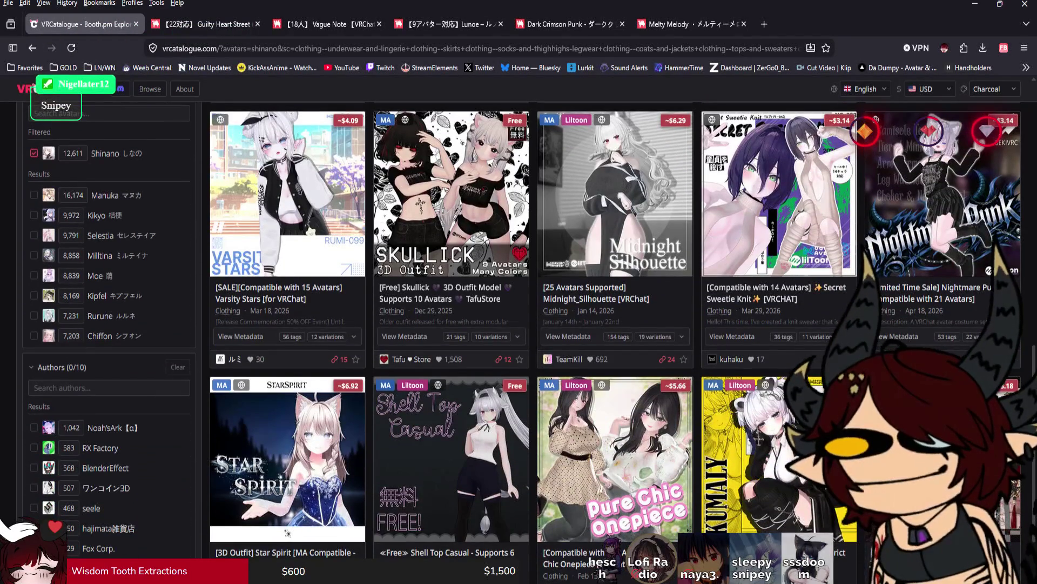
pyautogui.scroll(-2, 521, 342)
pyautogui.hotkey('ctrl', 'w')
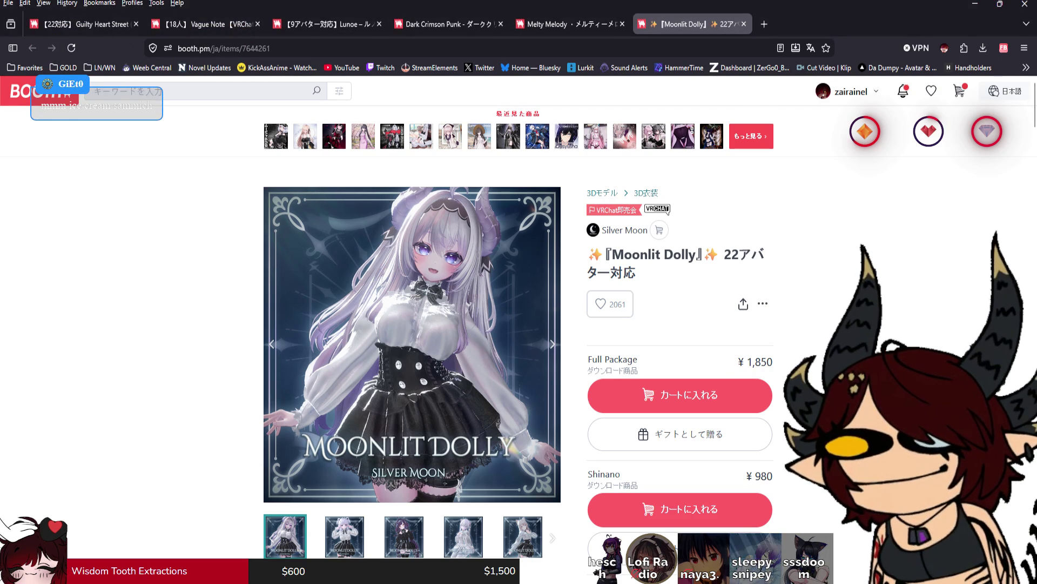
# Step: Cycle through the Moonlit Dolly product images back to the main avatar render
pyautogui.press('Right')
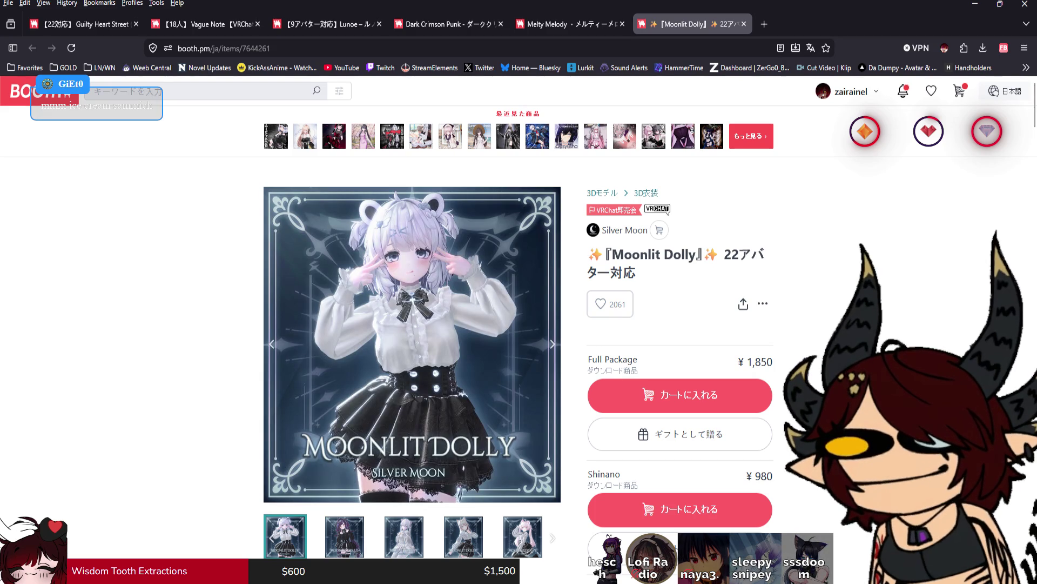
pyautogui.press('Right')
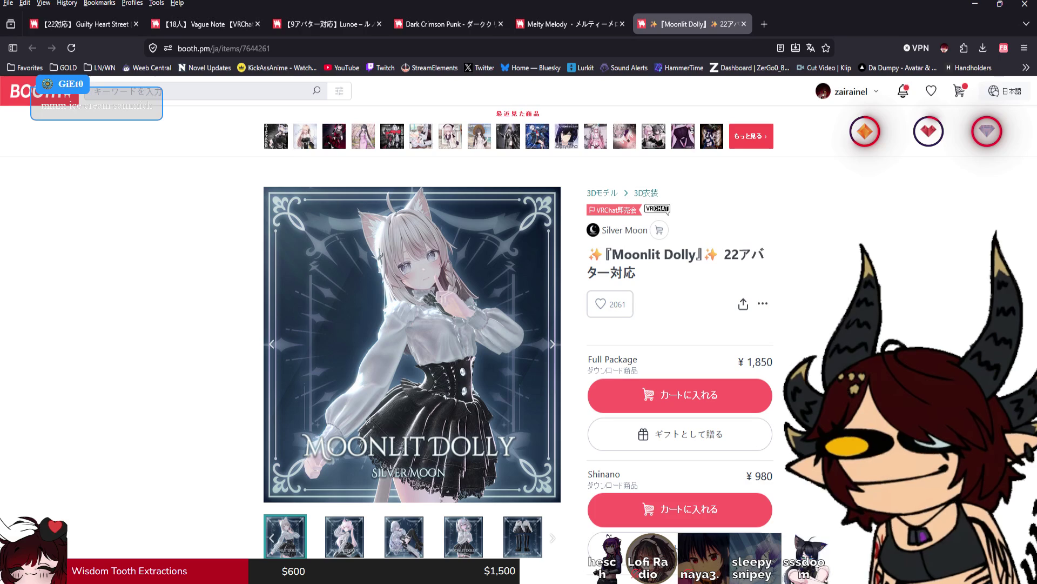
pyautogui.press('Right')
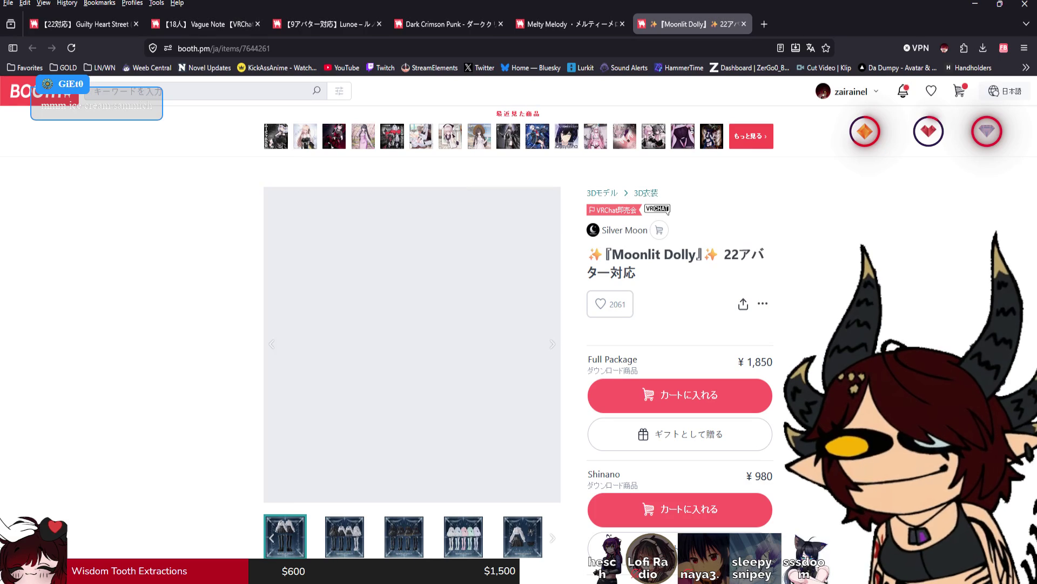
pyautogui.press('Right')
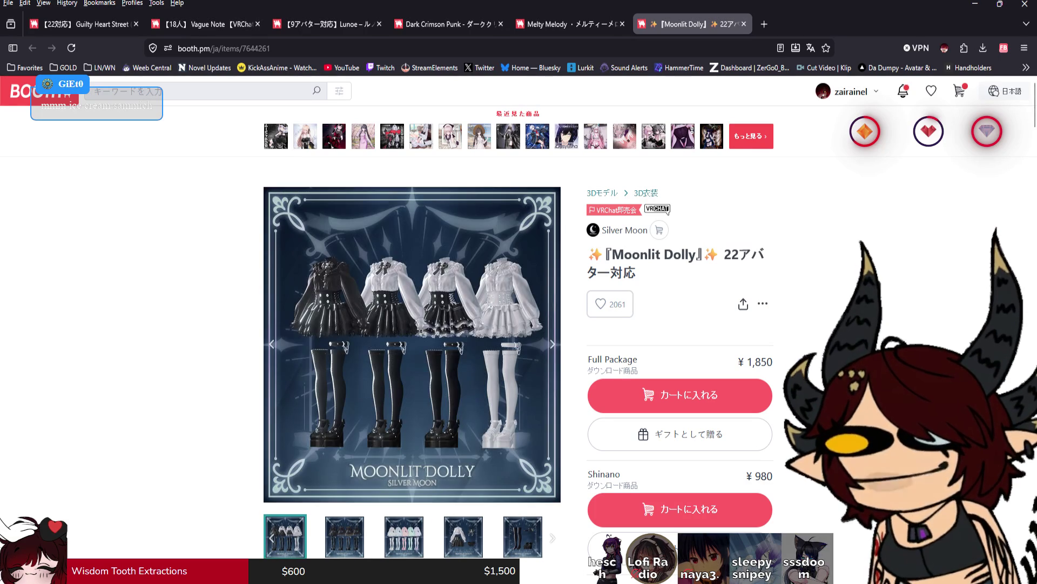
pyautogui.press('Right')
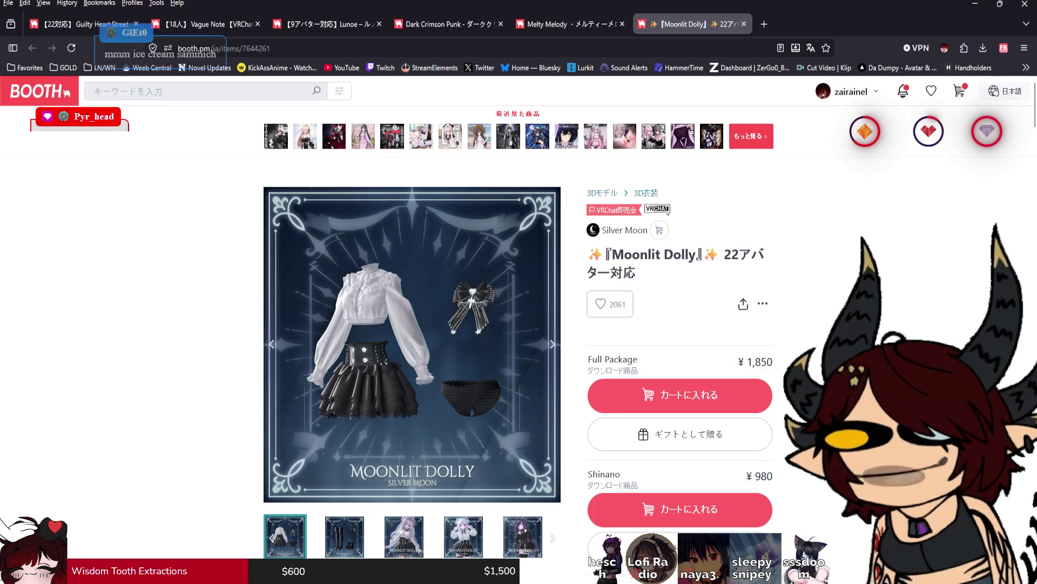
pyautogui.press('Right')
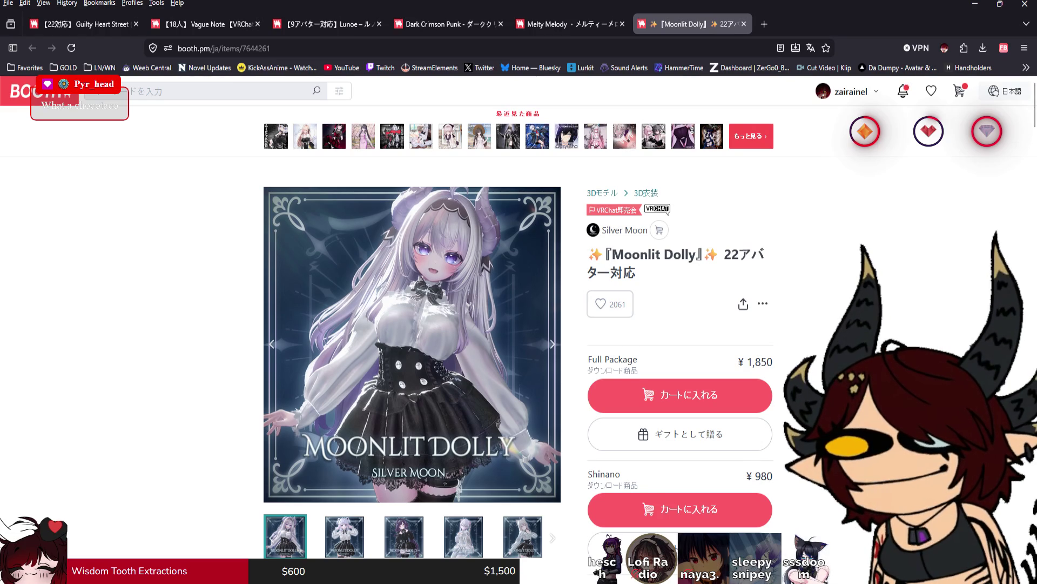
# Step: Scroll over the Moonlit Dolly page details and switch to the Dark Crimson Punk tab
pyautogui.scroll(-1, 519, 325)
pyautogui.scroll(1, 518, 325)
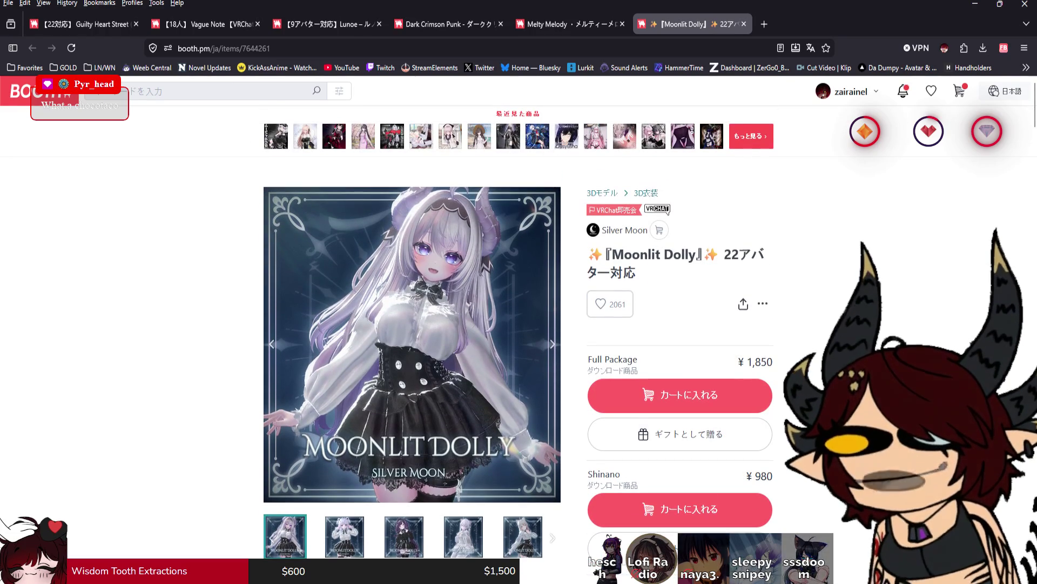
pyautogui.scroll(-1, 519, 325)
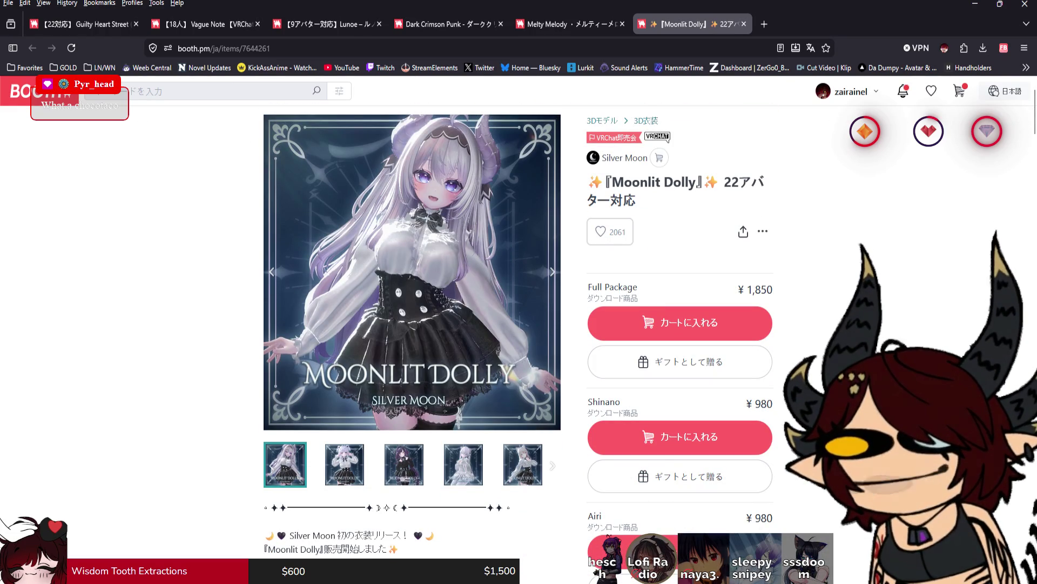
pyautogui.click(448, 24)
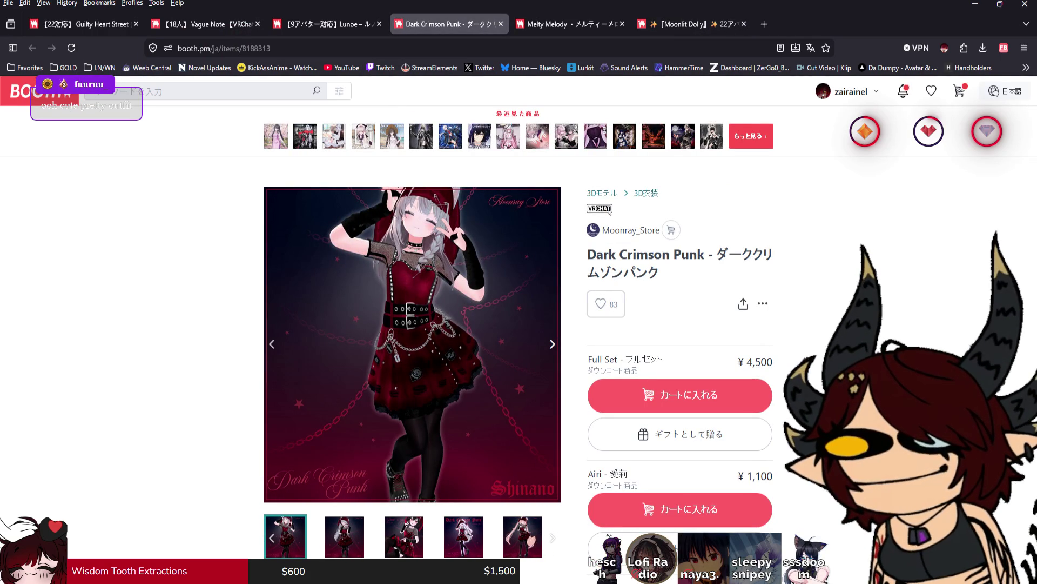
# Step: Scroll the Dark Crimson Punk page, then return to the Unity project with the avatar
pyautogui.scroll(-2, 519, 346)
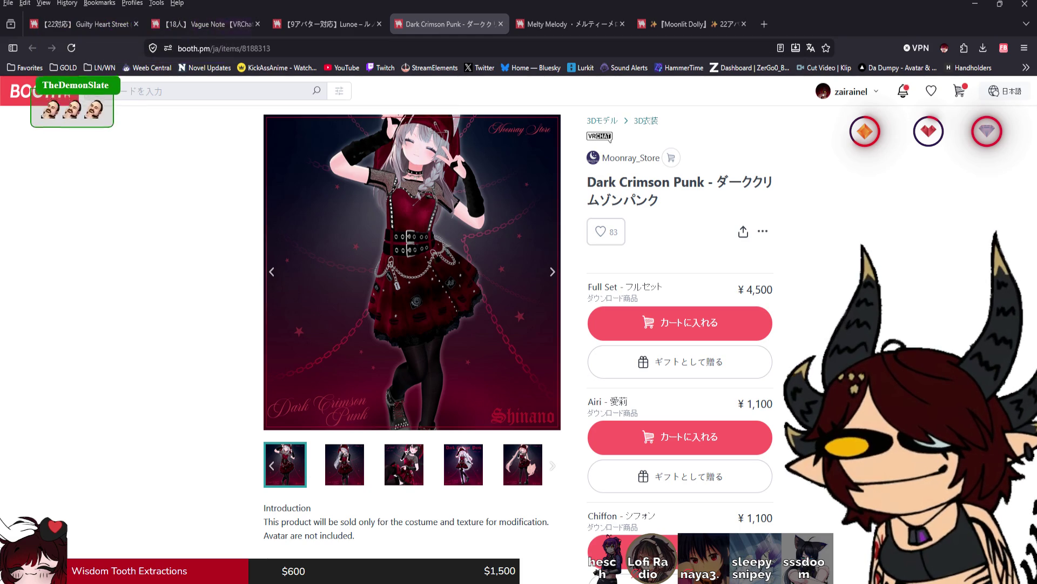
pyautogui.hotkey('alt', 'Tab')
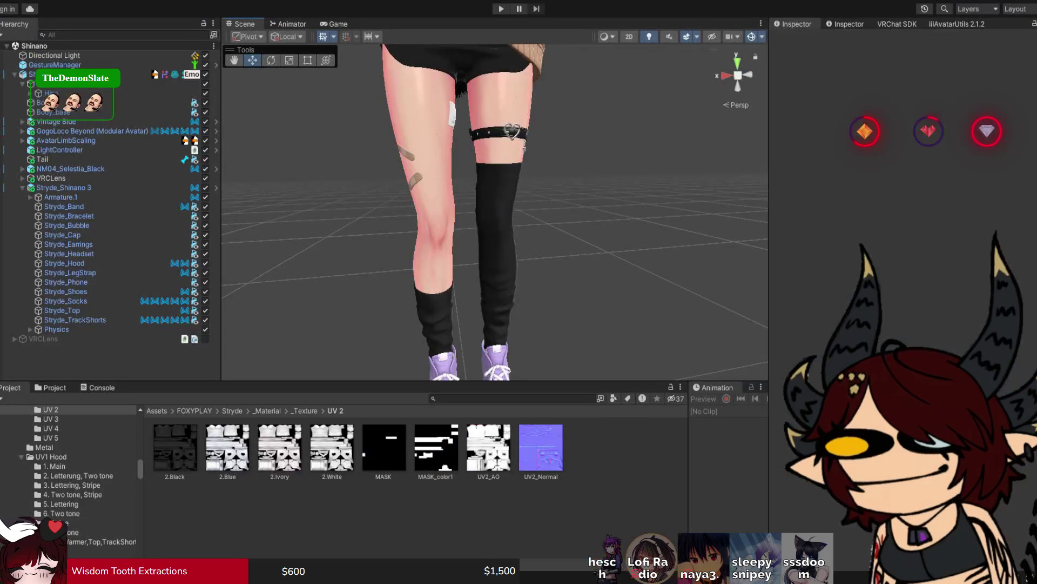
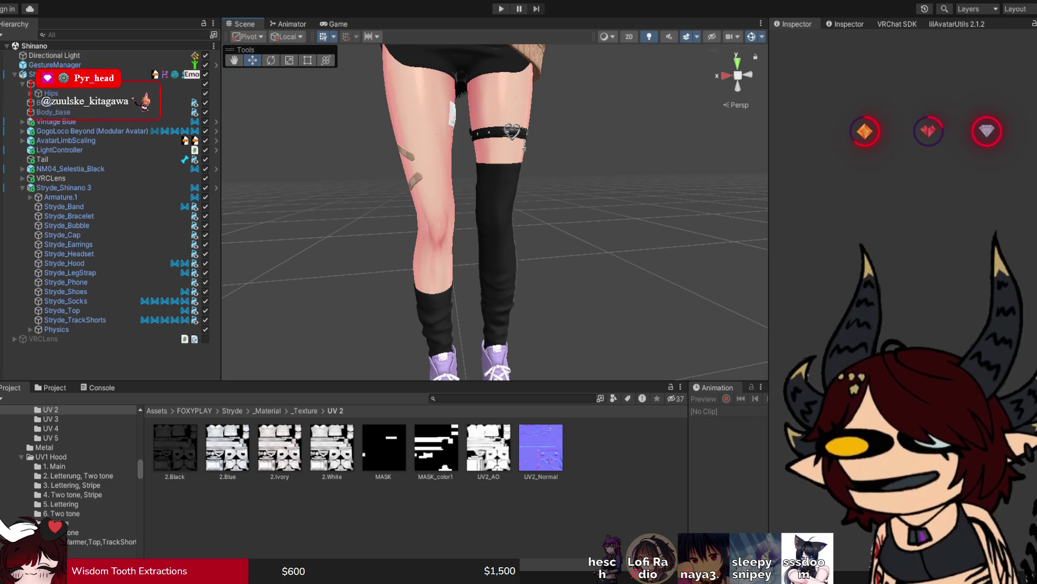
# Step: Assign the 1. UV4 Main material to Stryde_Shoes' Element 0, after briefly trying 1. UV4 White
pyautogui.moveTo(460, 178)
pyautogui.mouseDown()
pyautogui.moveTo(476, 50)
pyautogui.moveTo(476, 216)
pyautogui.mouseUp()
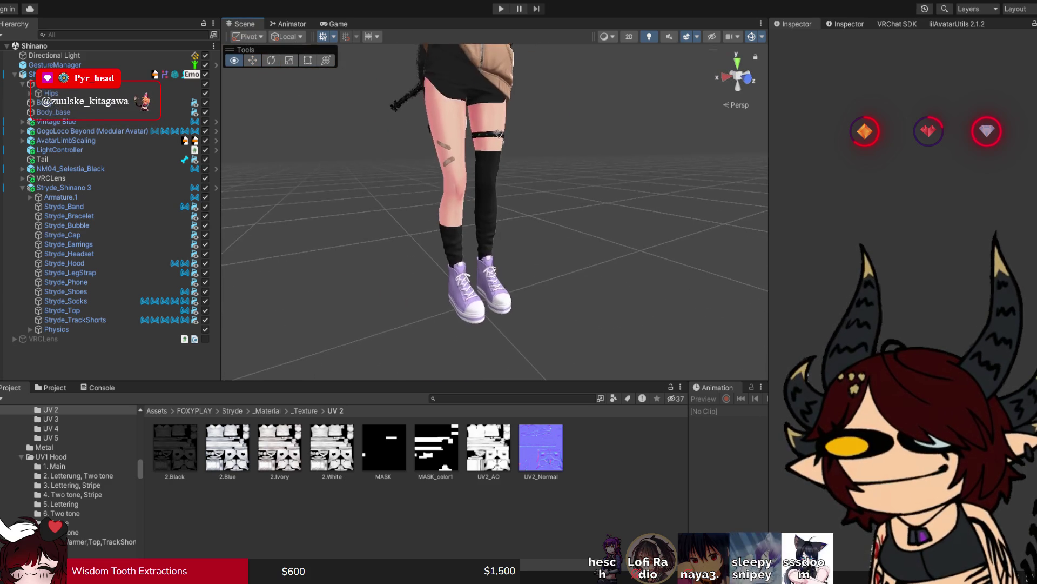
pyautogui.click(473, 294)
pyautogui.click(917, 252)
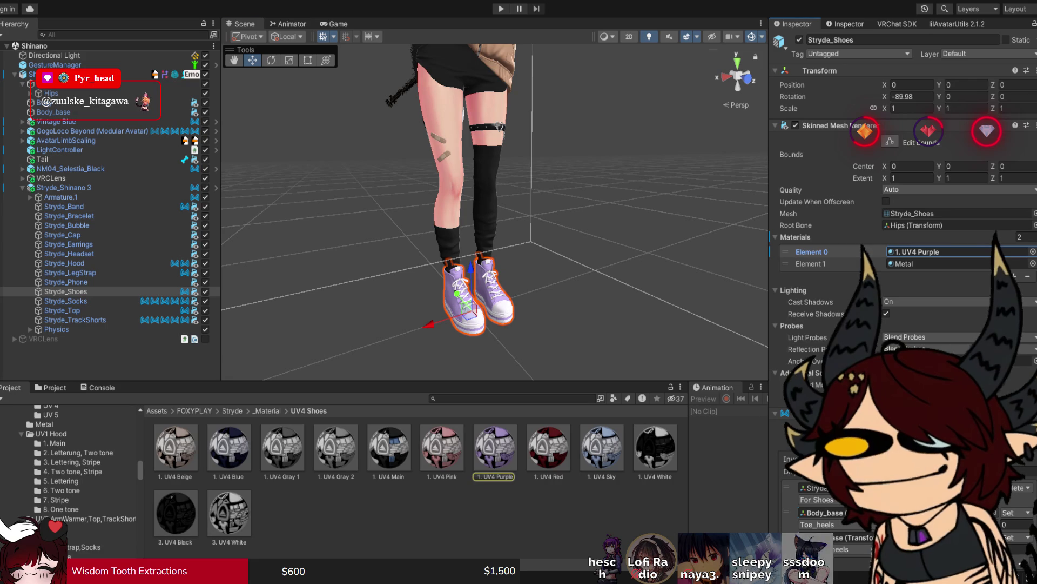
pyautogui.moveTo(654, 448); pyautogui.dragTo(941, 252)
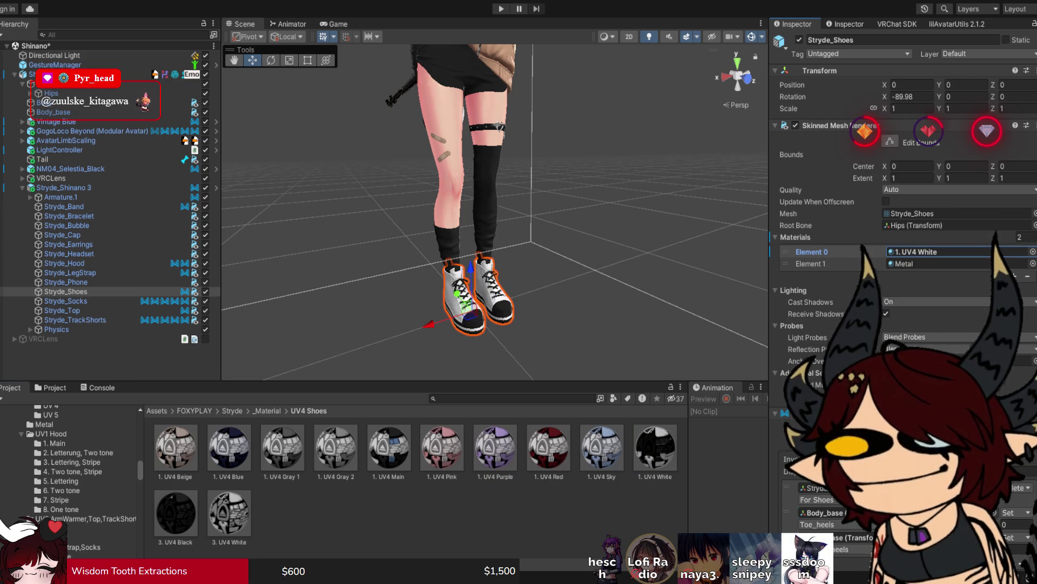
pyautogui.moveTo(389, 447); pyautogui.dragTo(940, 252)
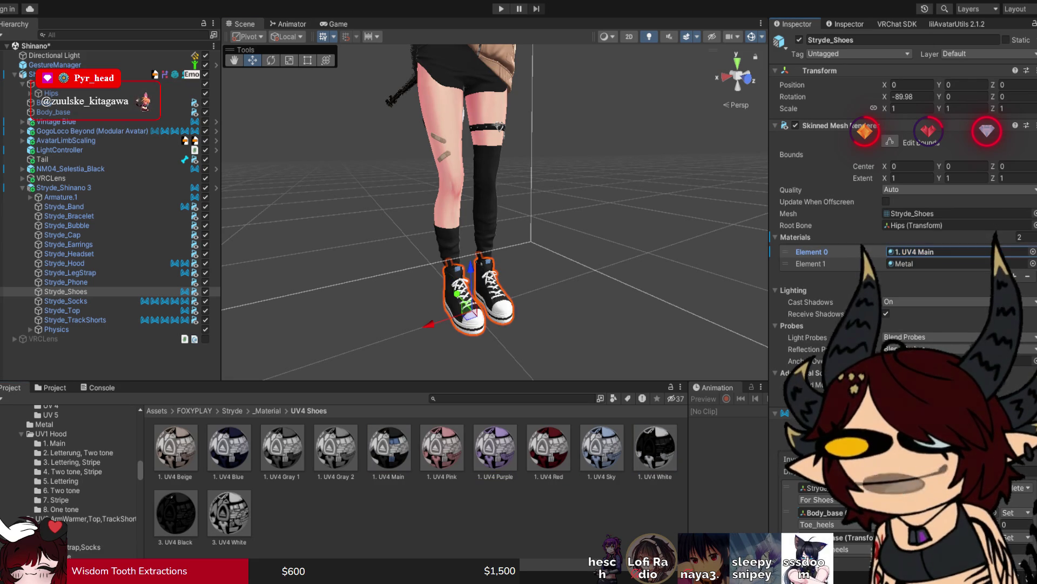
pyautogui.hotkey('shift', 'd')
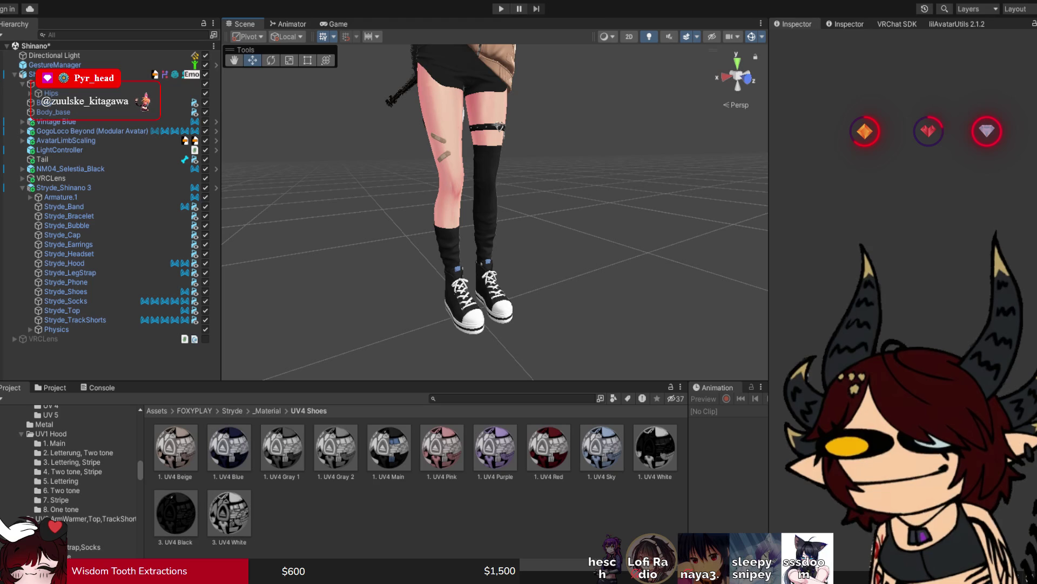
# Step: Reselect the shoes and open the 1. UV4 Main material's settings
pyautogui.scroll(5, 495, 212)
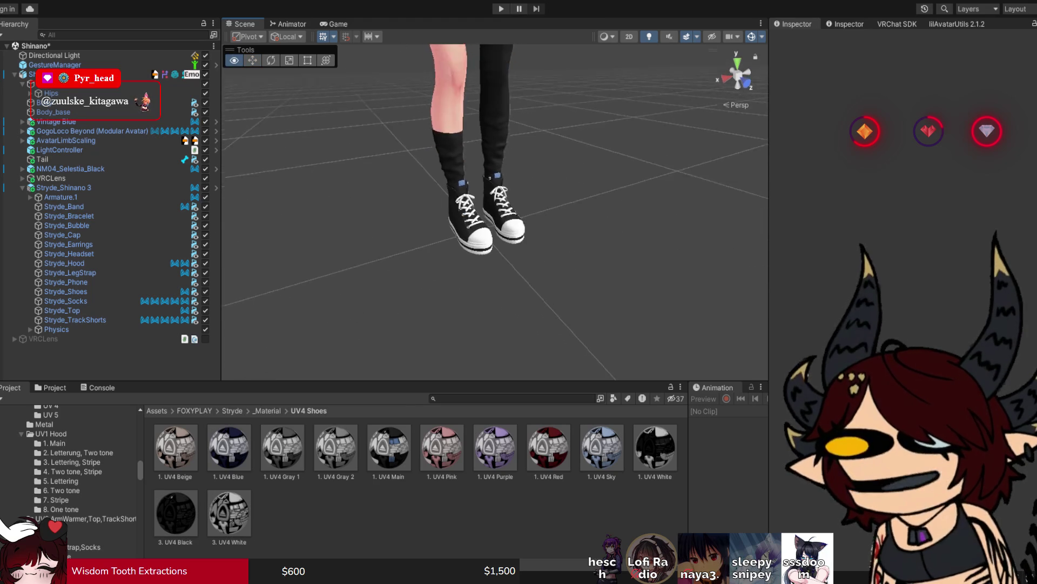
pyautogui.moveTo(494, 212); pyautogui.dragTo(453, 207)
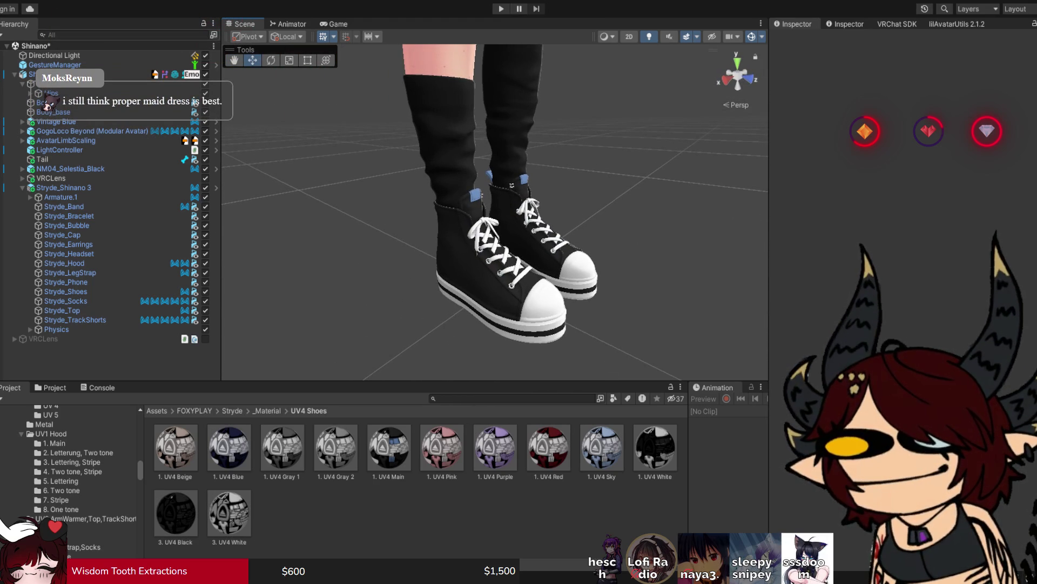
pyautogui.click(503, 254)
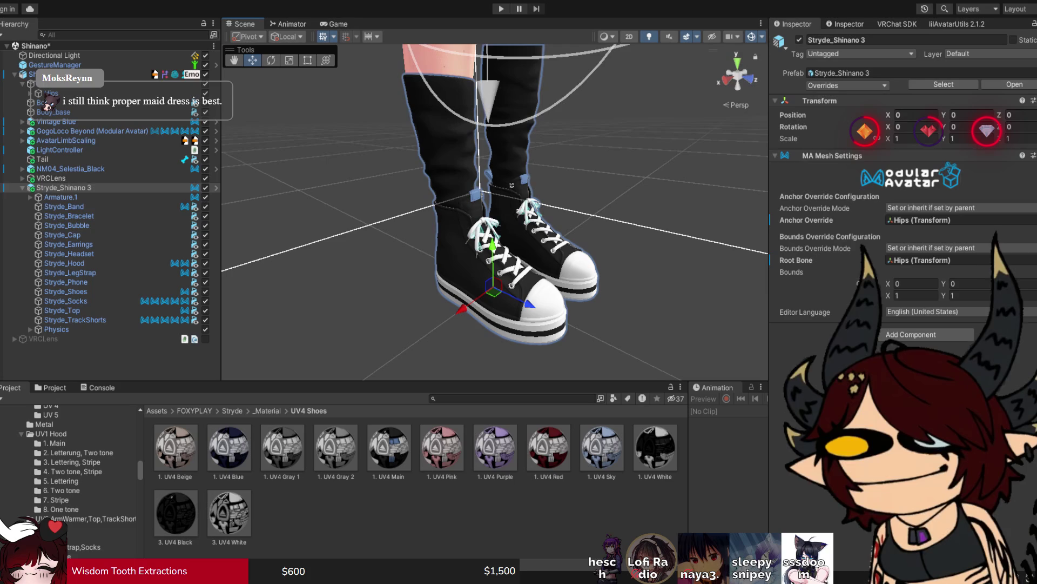
pyautogui.click(503, 254)
pyautogui.scroll(-1, 891, 162)
pyautogui.click(919, 219)
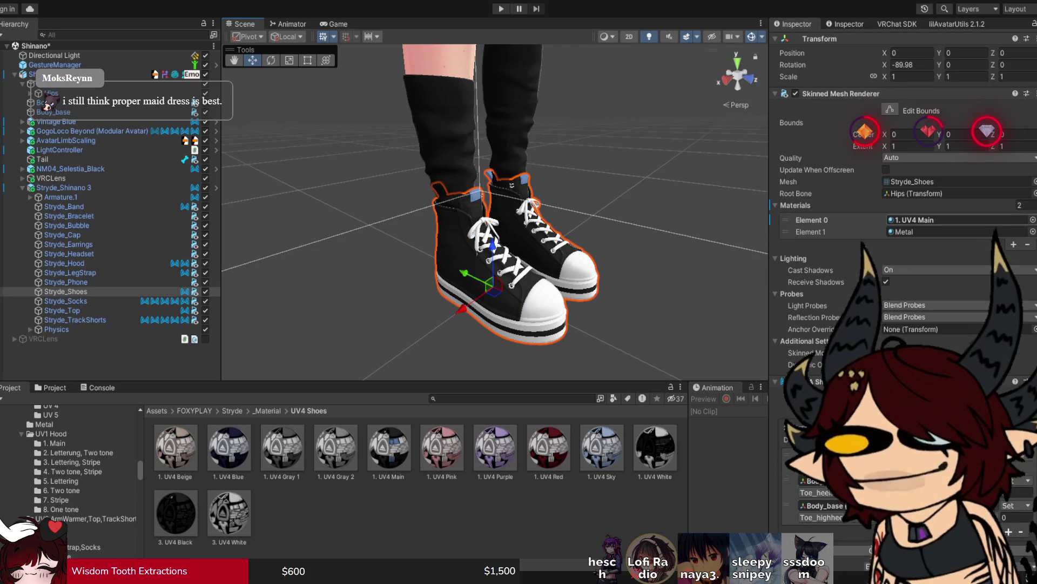
pyautogui.click(389, 449)
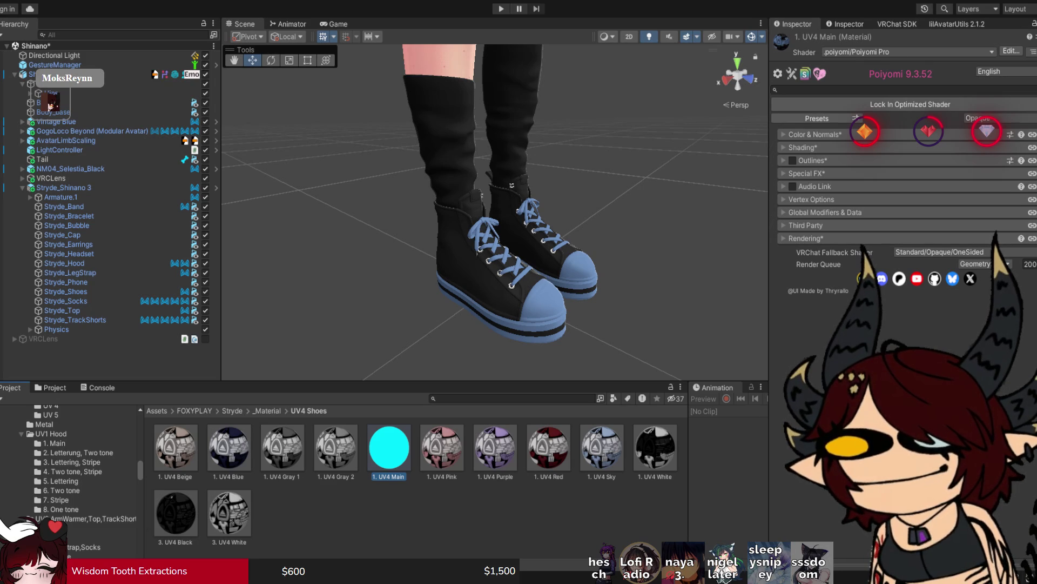
# Step: Switch 1. UV4 Main to ShadeMap lighting with BaseColor_Step 0.609 and a softer Base/Shade feather
pyautogui.click(803, 147)
pyautogui.click(820, 177)
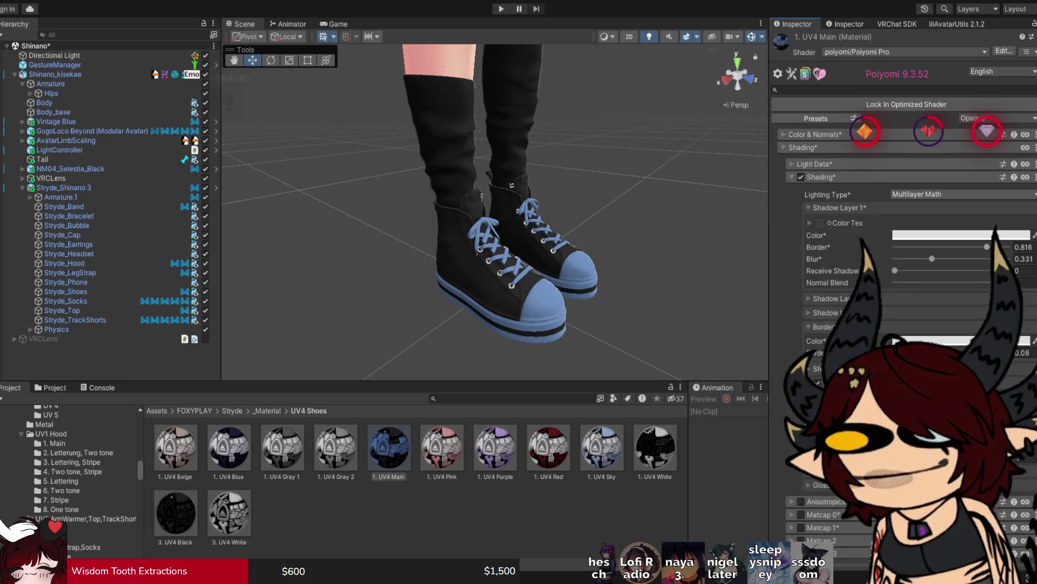
pyautogui.click(962, 194)
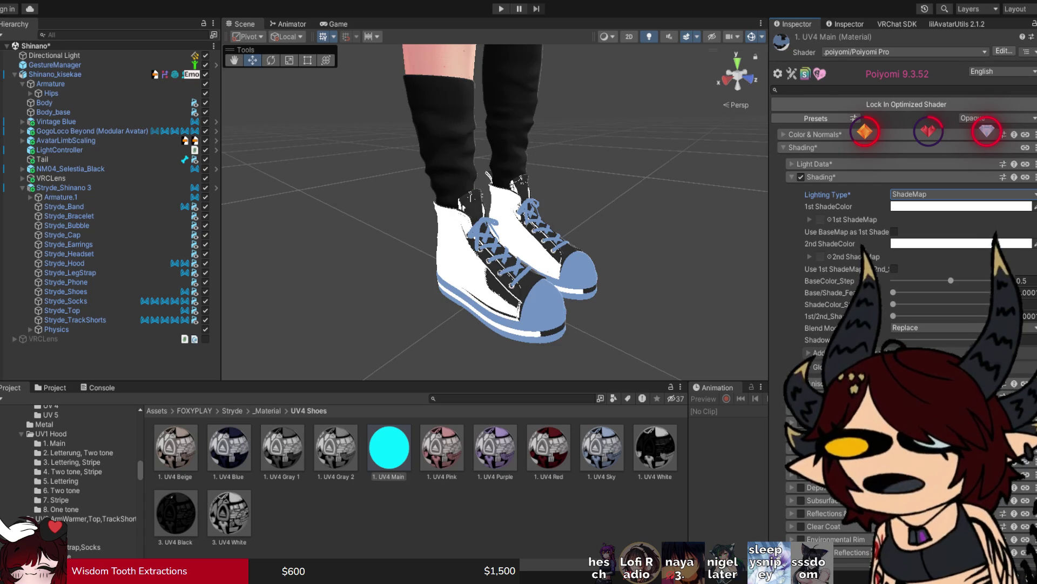
pyautogui.scroll(5, 487, 216)
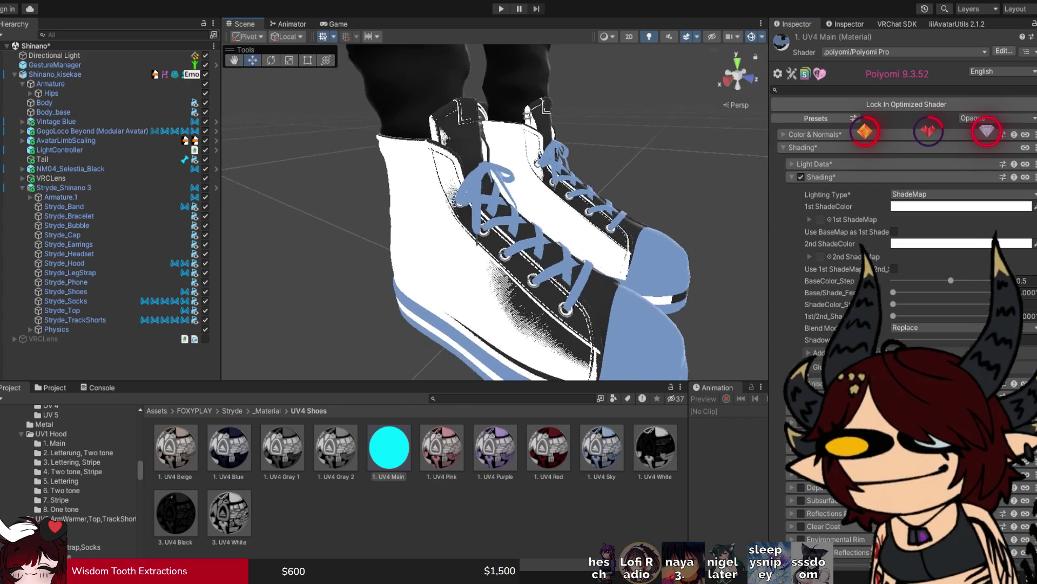
pyautogui.moveTo(951, 281); pyautogui.dragTo(963, 281)
pyautogui.moveTo(893, 292)
pyautogui.mouseDown()
pyautogui.moveTo(942, 292)
pyautogui.moveTo(926, 291)
pyautogui.mouseUp()
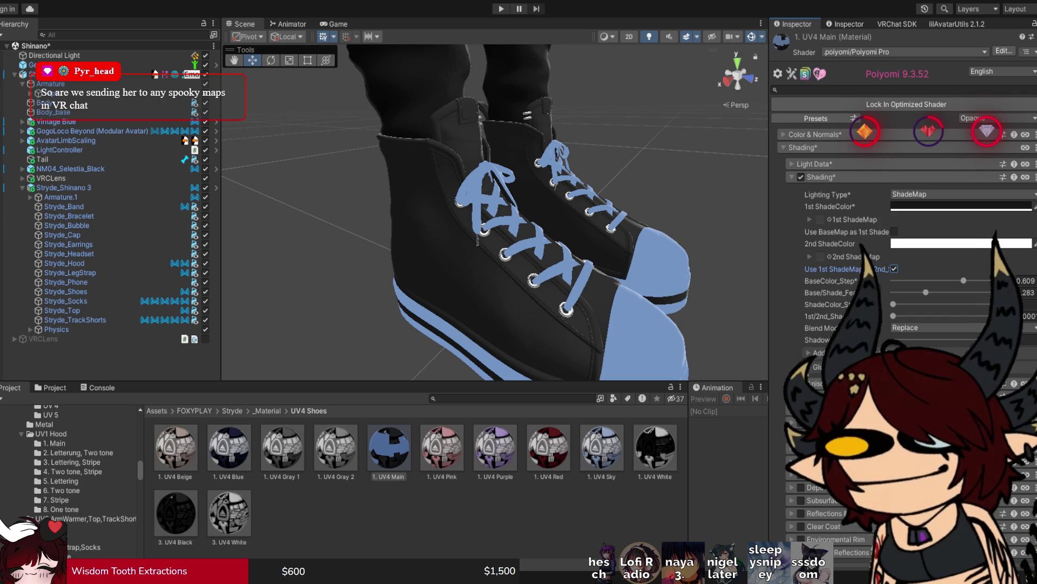
# Step: Expand Color & Normals > Decals > Decal 1 on the shoe material
pyautogui.click(815, 134)
pyautogui.click(808, 253)
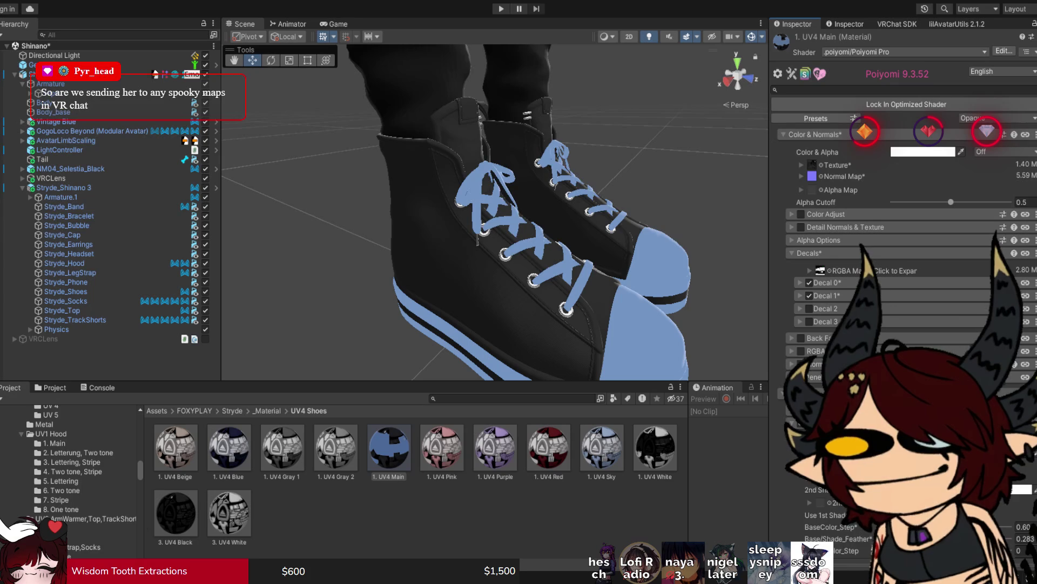
pyautogui.click(801, 295)
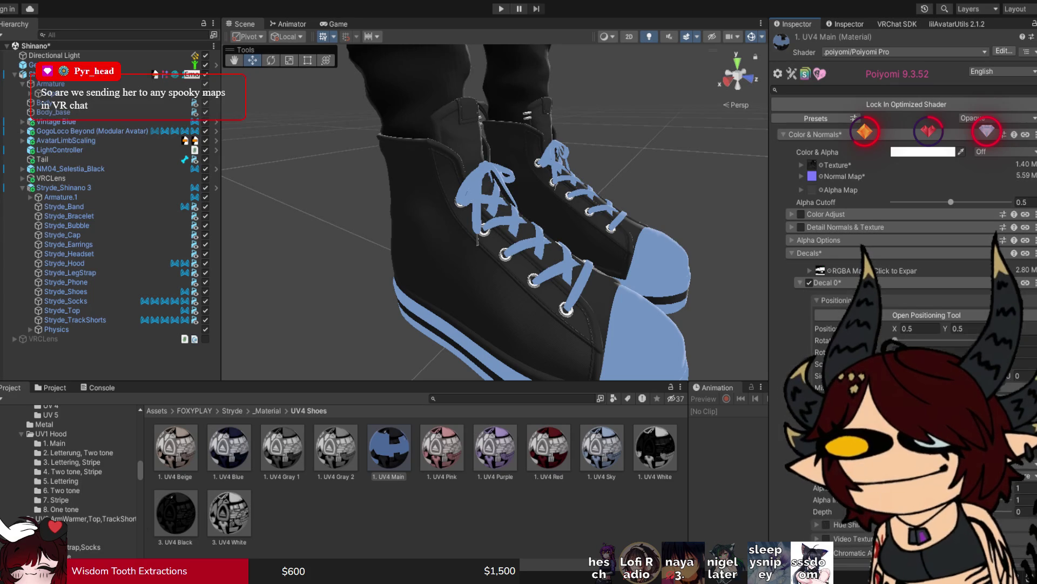
pyautogui.scroll(-5, 903, 297)
pyautogui.scroll(-5, 495, 212)
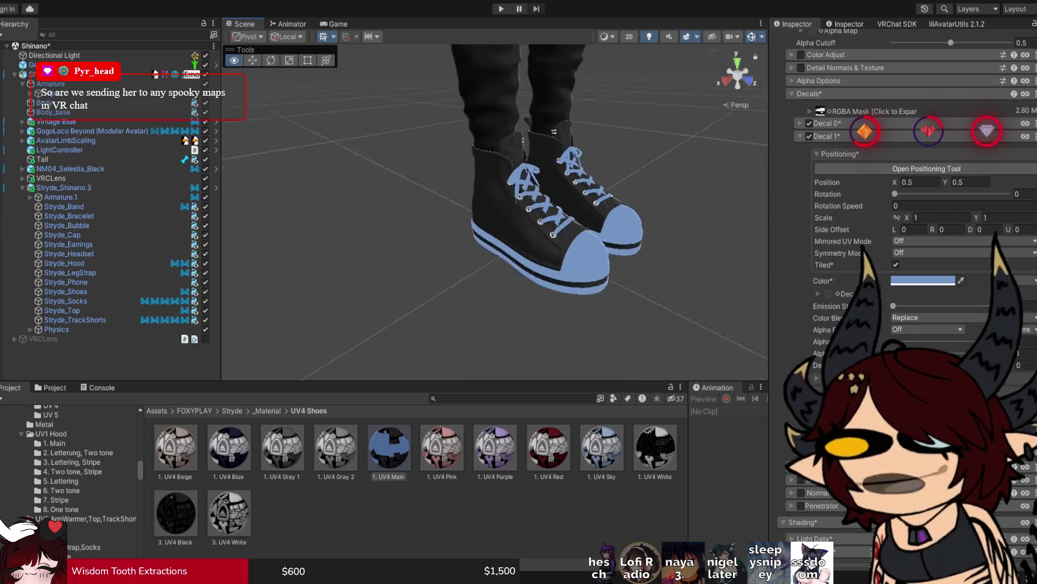
# Step: Bring the view down to the feet, reselect the shoes and reopen 1. UV4 Main
pyautogui.moveTo(495, 212)
pyautogui.mouseDown()
pyautogui.moveTo(495, 162)
pyautogui.moveTo(411, 184)
pyautogui.mouseUp()
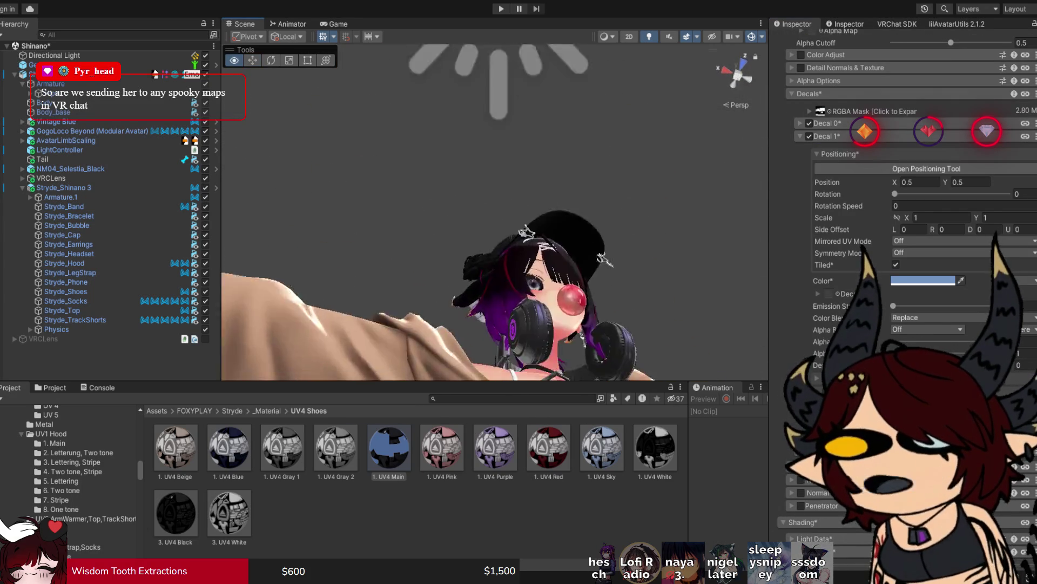
pyautogui.scroll(-2, 494, 212)
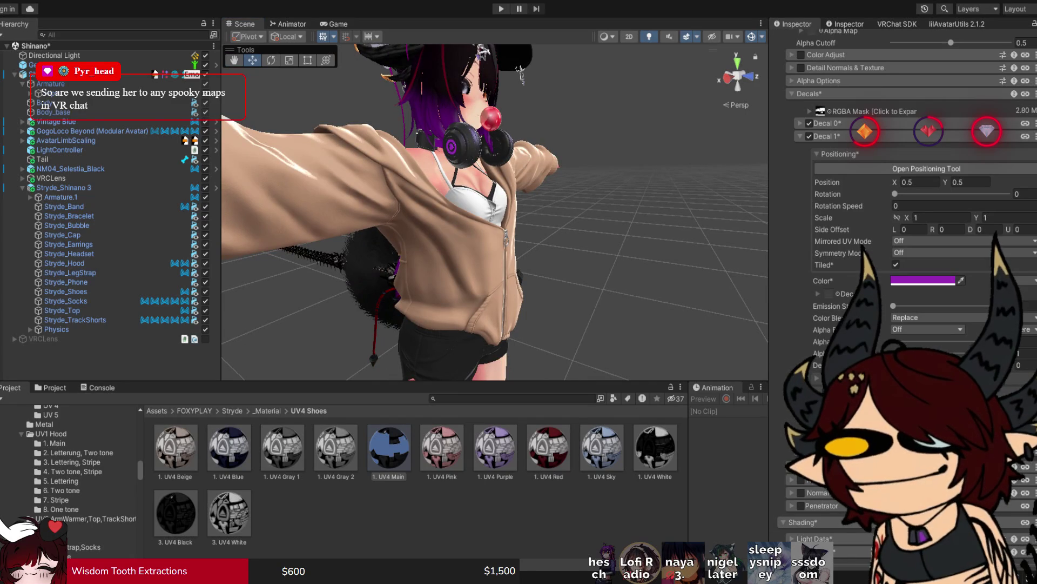
pyautogui.moveTo(495, 216); pyautogui.dragTo(476, 194)
pyautogui.scroll(10, 495, 213)
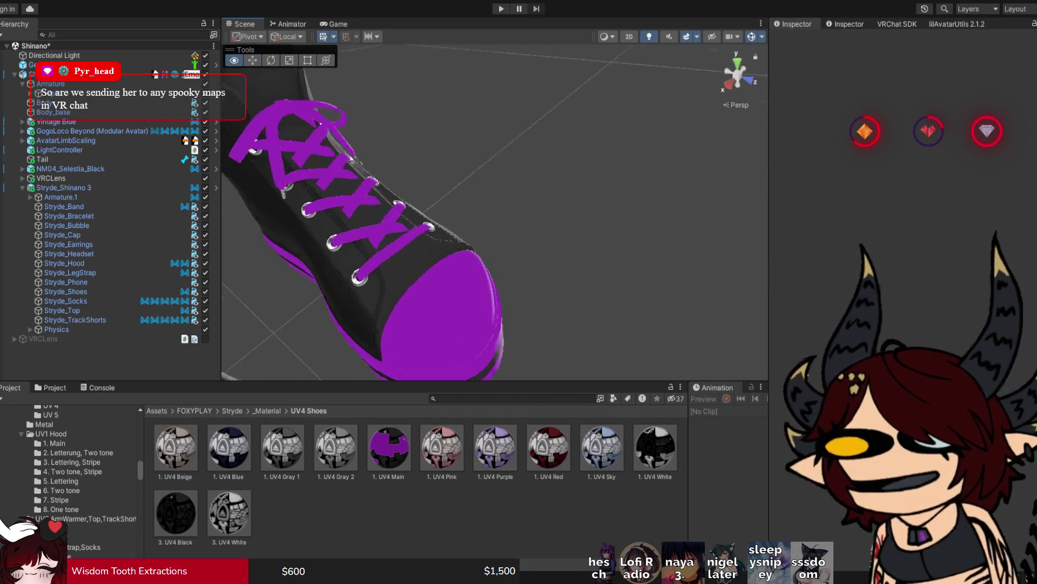
pyautogui.scroll(-5, 495, 213)
pyautogui.click(432, 243)
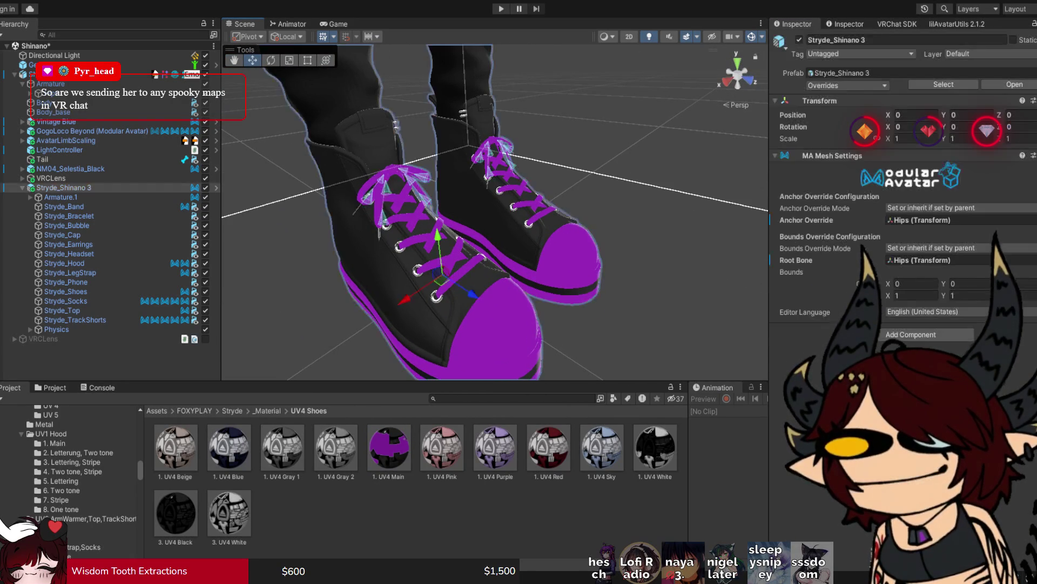
pyautogui.click(389, 447)
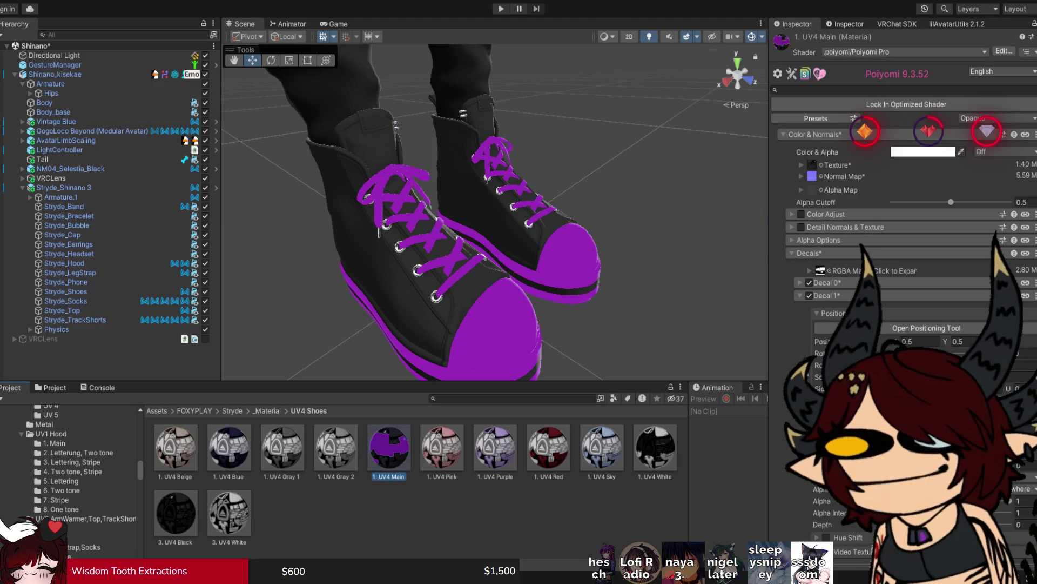
pyautogui.scroll(-3, 903, 216)
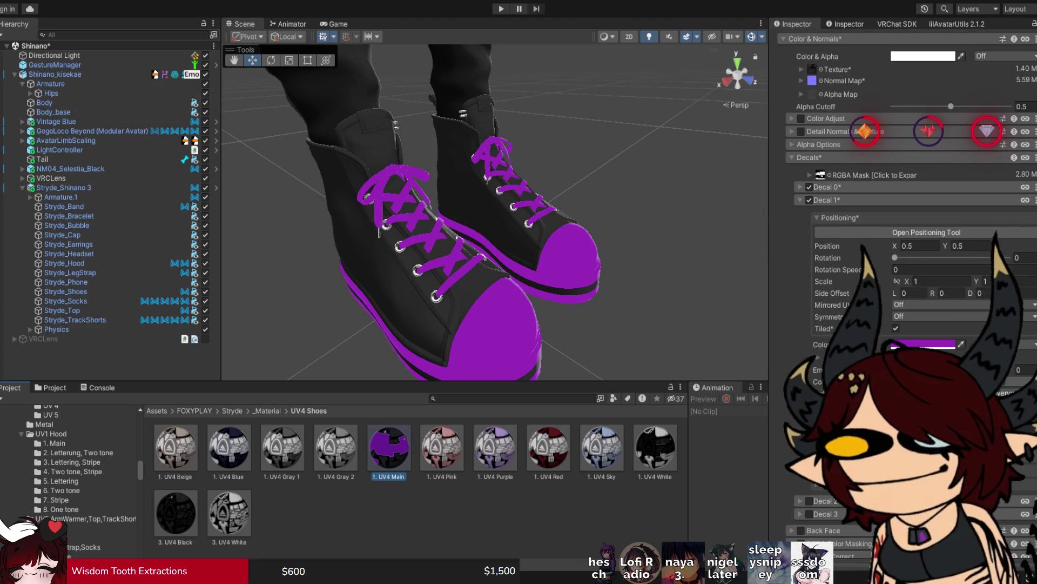
pyautogui.moveTo(486, 216); pyautogui.dragTo(540, 229)
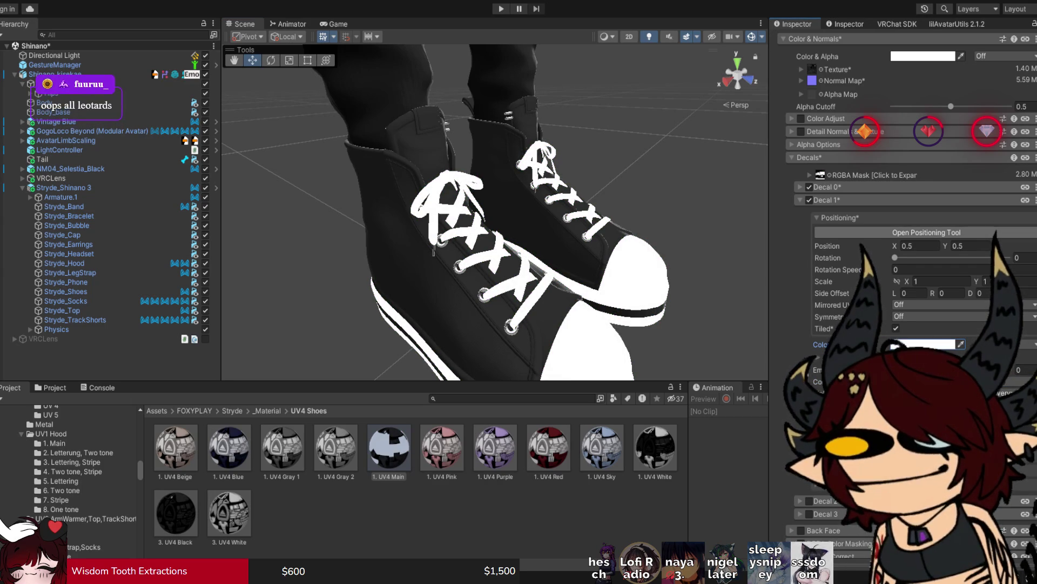
# Step: Fold away Decal 0 and Shading, adjust the Rendering section, and return to the material's top
pyautogui.click(799, 186)
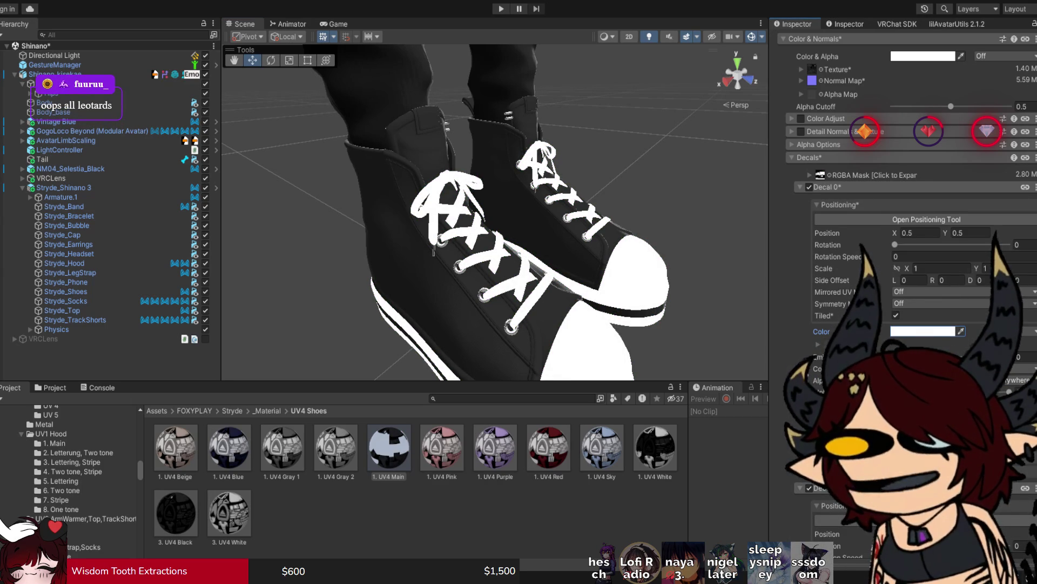
pyautogui.click(799, 187)
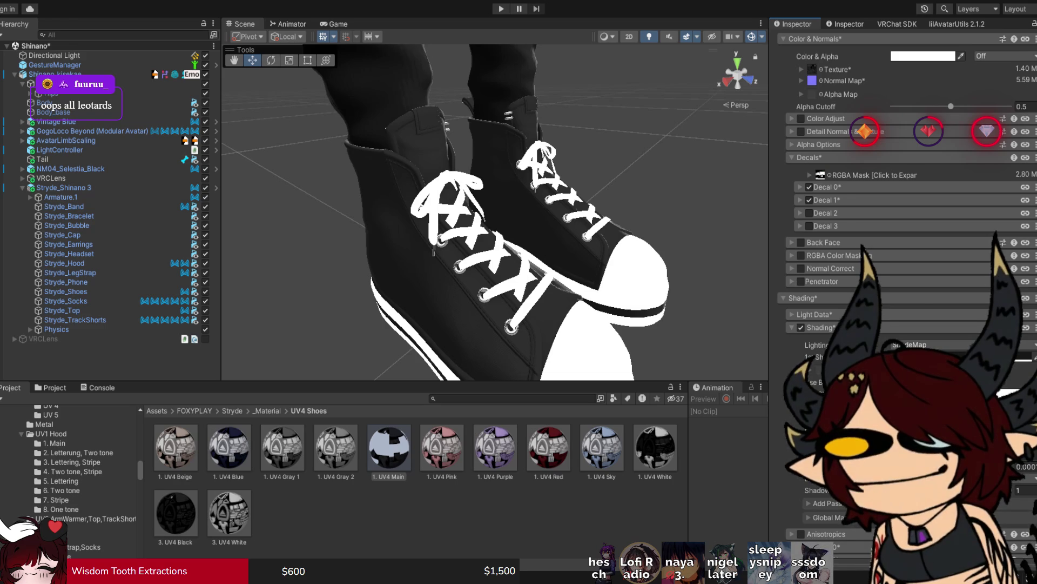
pyautogui.scroll(-2, 907, 162)
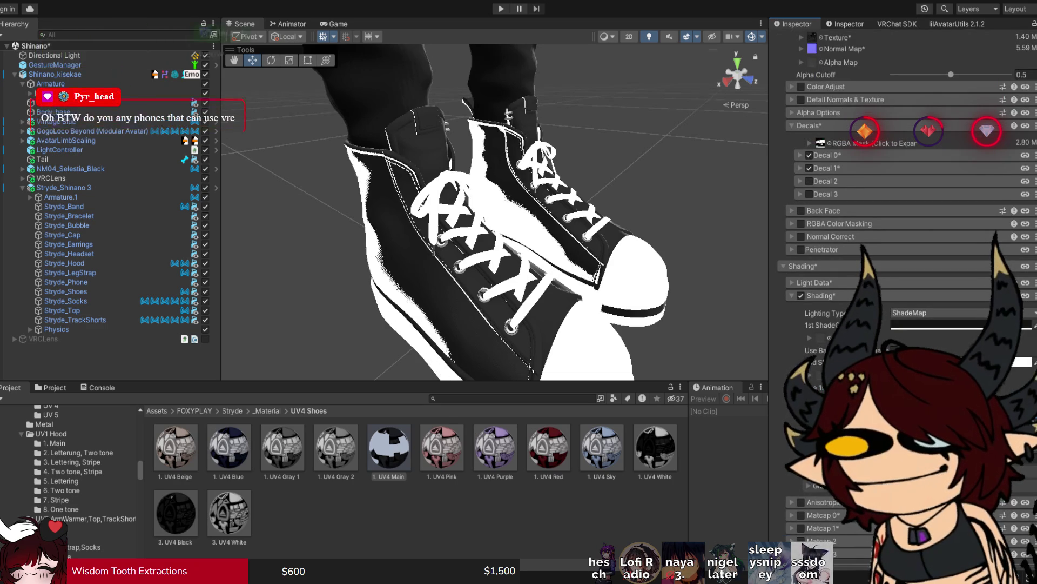
pyautogui.click(792, 296)
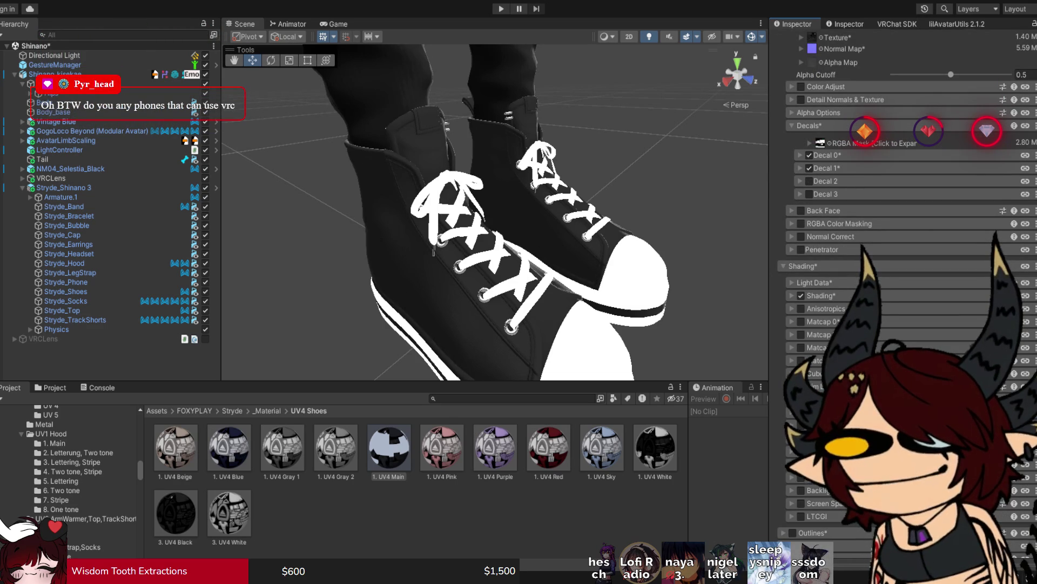
pyautogui.scroll(-3, 907, 271)
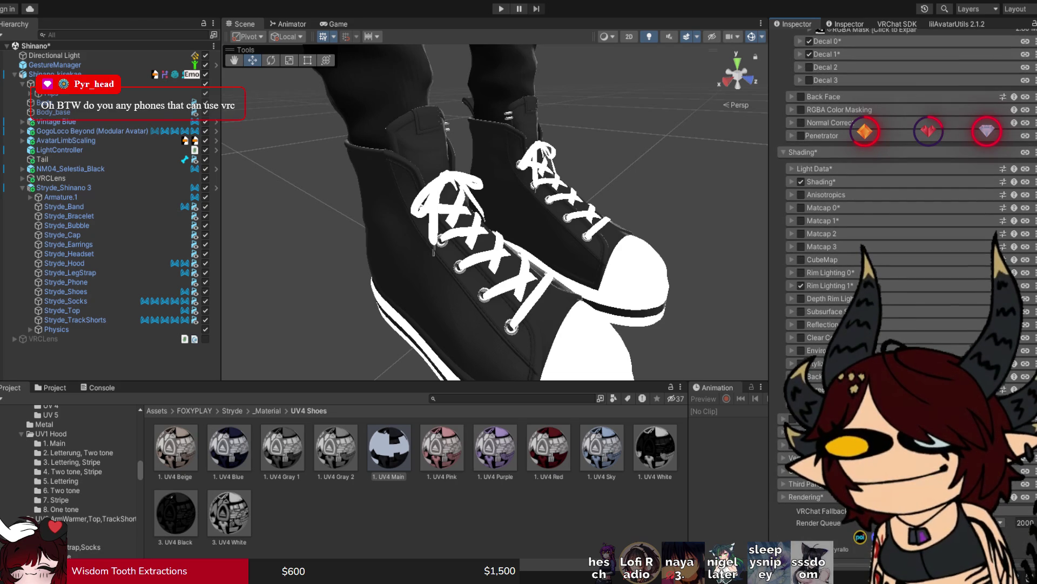
pyautogui.click(805, 496)
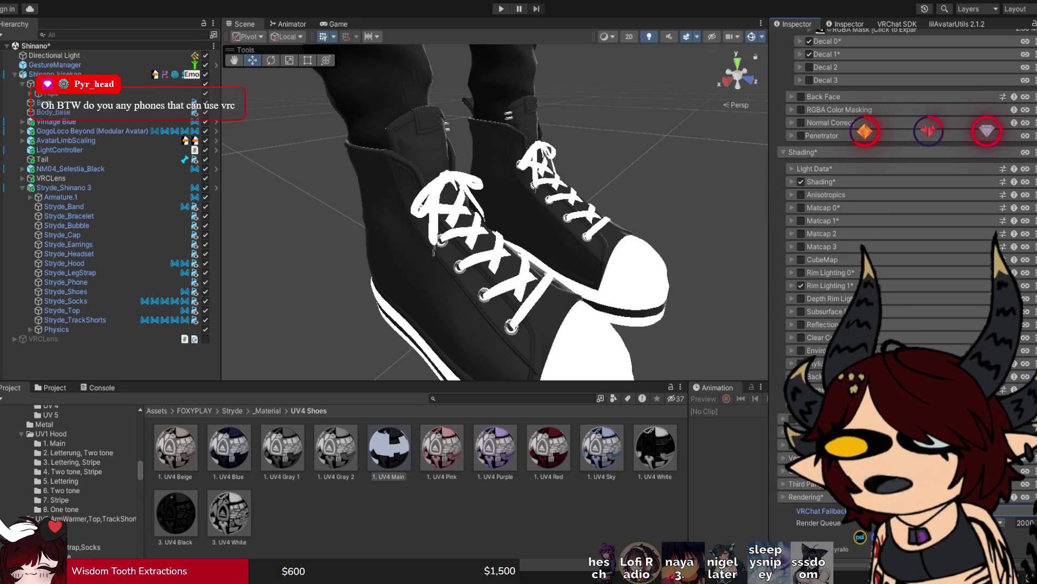
pyautogui.scroll(5, 902, 189)
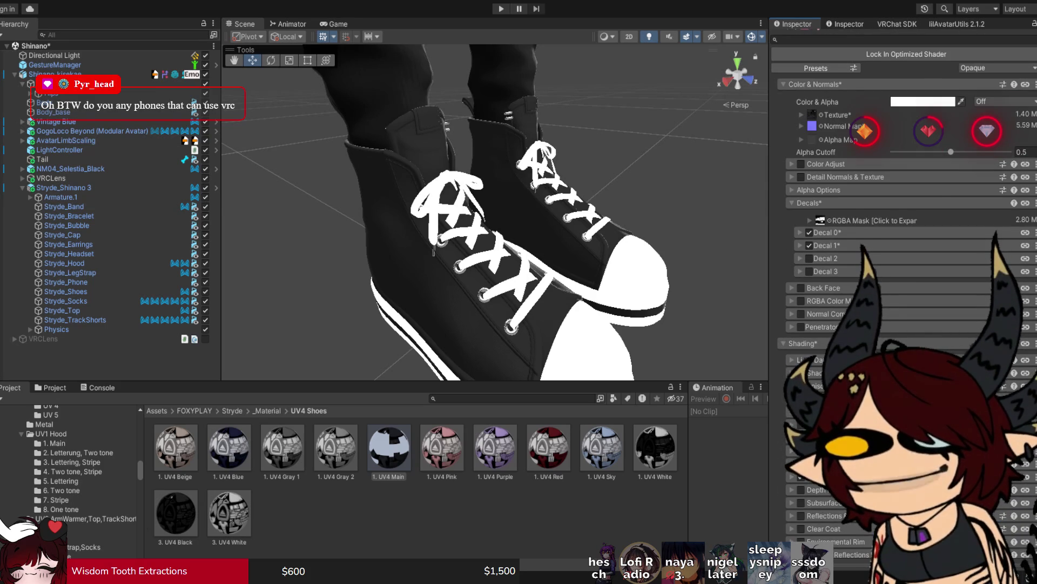
pyautogui.scroll(2, 903, 216)
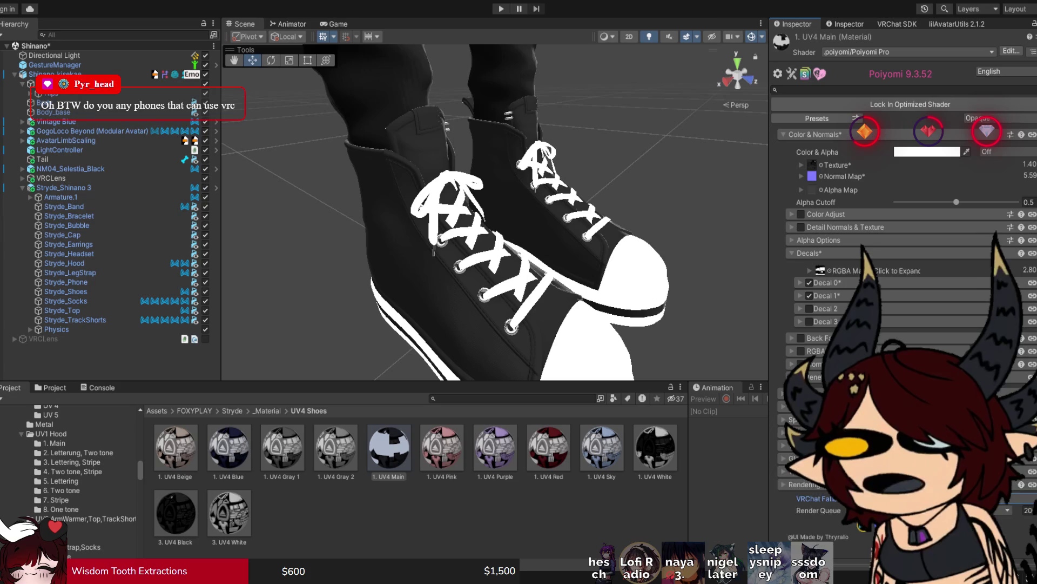
pyautogui.click(808, 253)
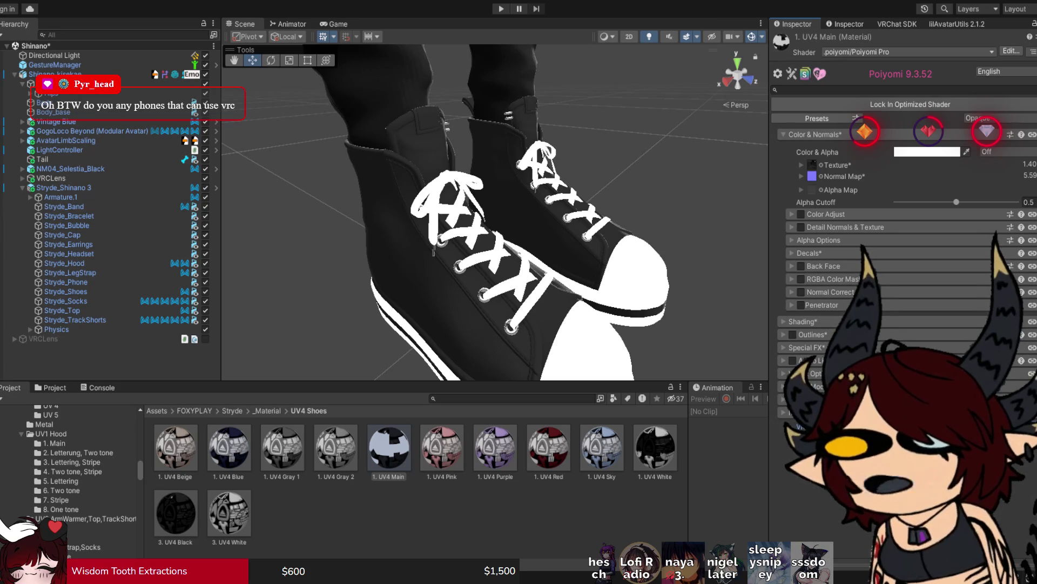
pyautogui.click(433, 518)
pyautogui.moveTo(487, 216)
pyautogui.mouseDown()
pyautogui.moveTo(589, 216)
pyautogui.moveTo(486, 216)
pyautogui.mouseUp()
pyautogui.click(389, 447)
pyautogui.scroll(3, 487, 216)
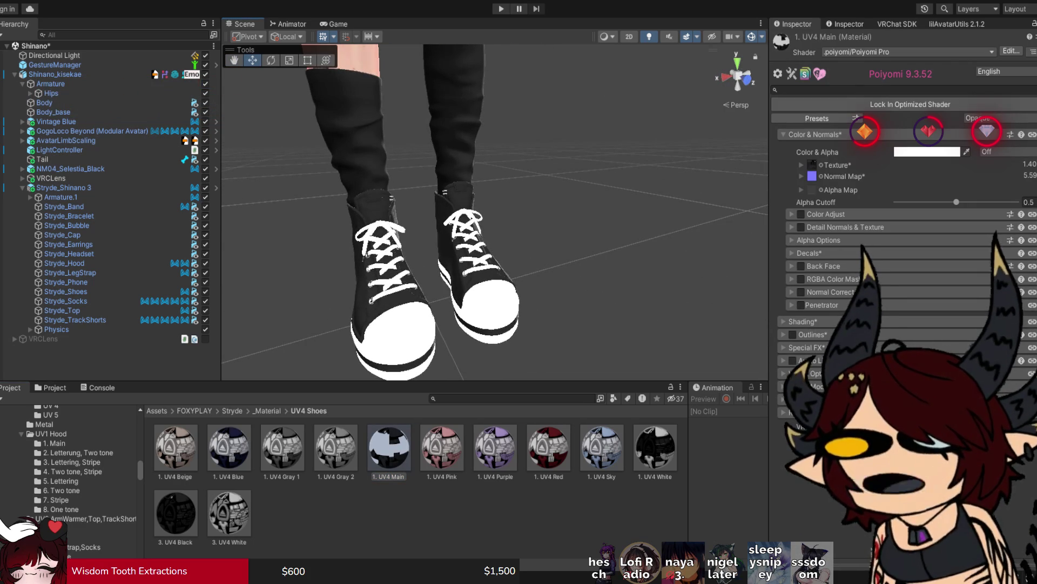
pyautogui.click(808, 253)
# Step: Mark the RGBA decal mask as linear, comparing the result with undo and redo
pyautogui.click(820, 270)
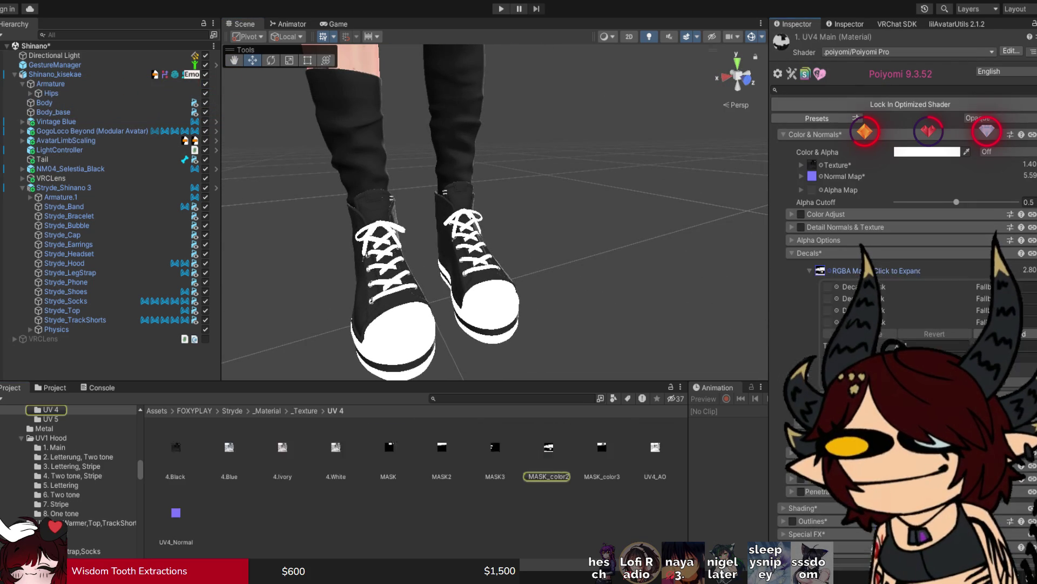
pyautogui.moveTo(486, 216); pyautogui.dragTo(541, 216)
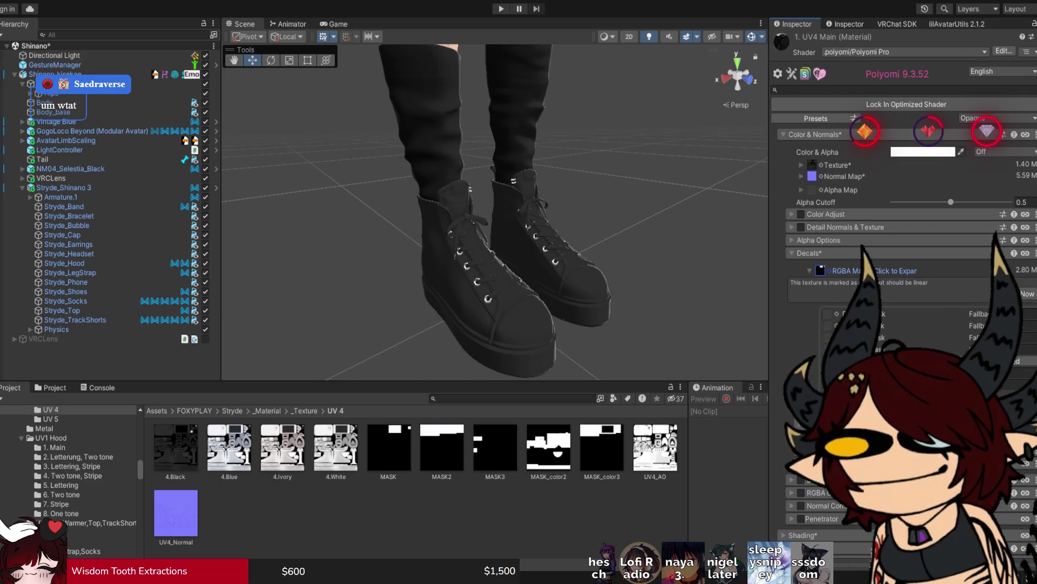
pyautogui.click(1027, 293)
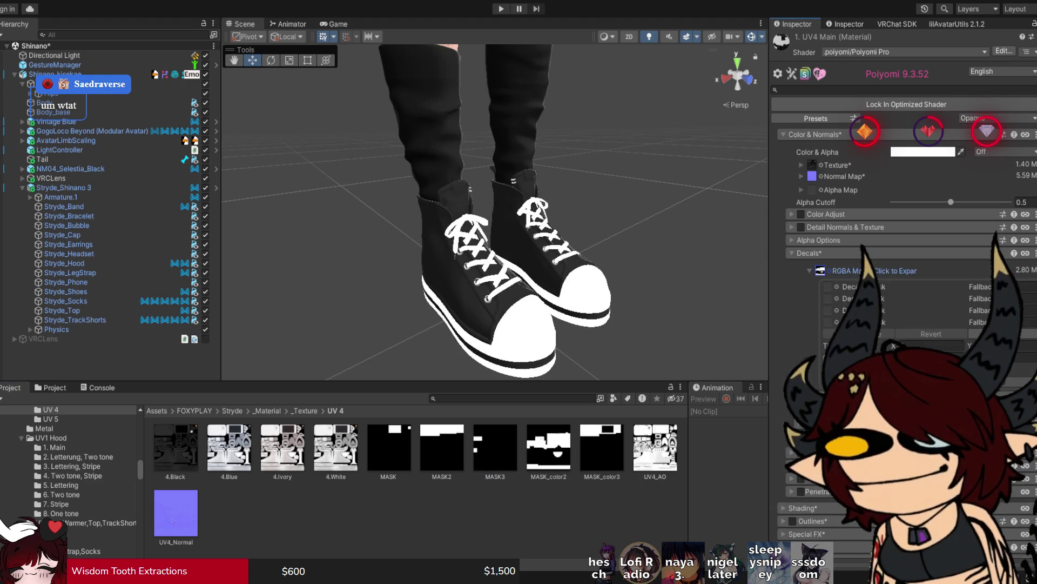
pyautogui.hotkey('ctrl', 'z')
pyautogui.hotkey('ctrl', 'y')
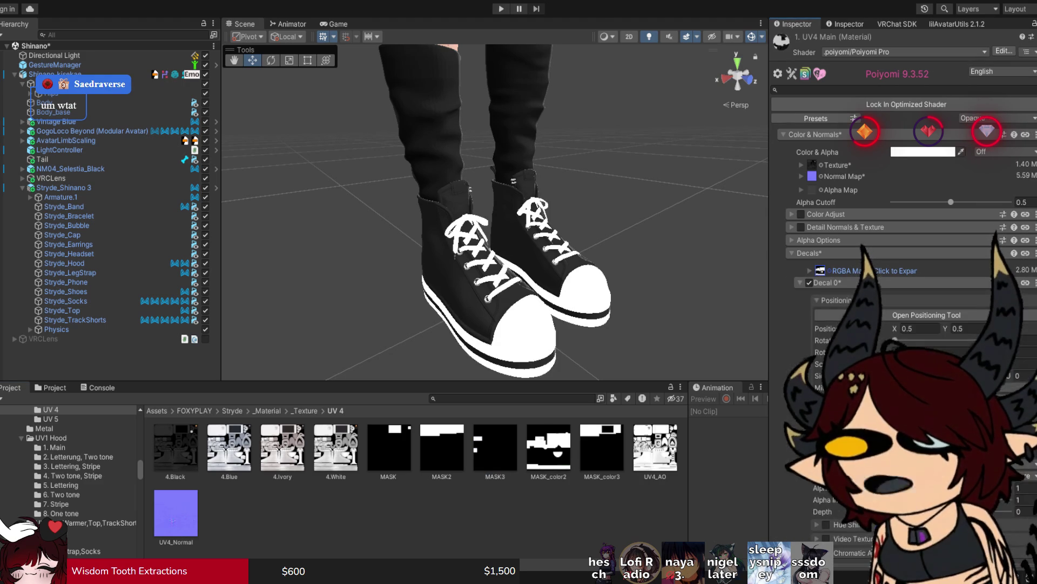
# Step: Expand Decal 0, switch it off, then turn it back on
pyautogui.click(821, 282)
pyautogui.scroll(-3, 908, 270)
pyautogui.click(809, 123)
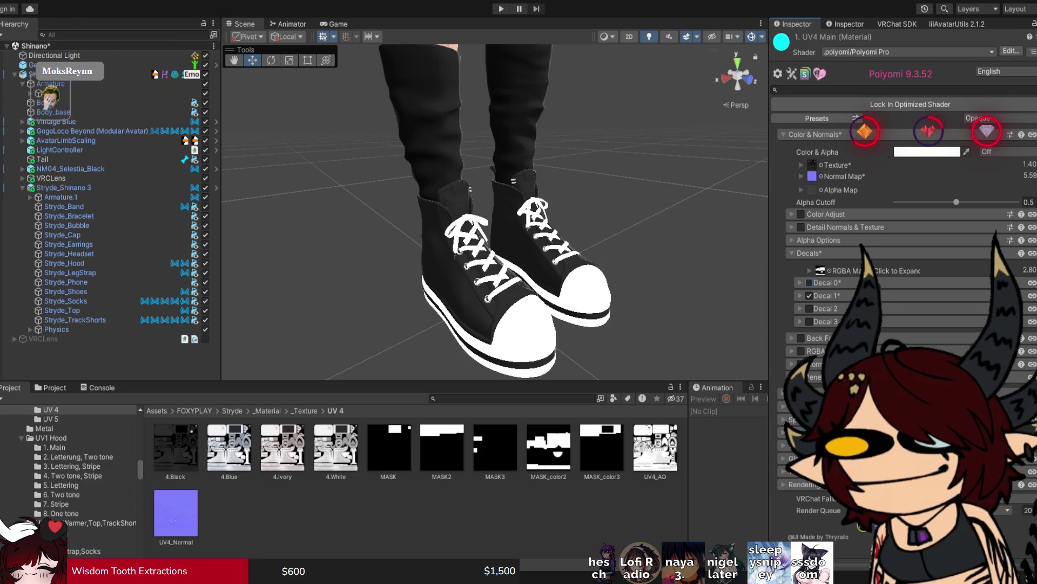
pyautogui.click(809, 282)
# Step: Expand Decal 1, collapse Decal 0, and zoom in on the shoe laces
pyautogui.click(800, 282)
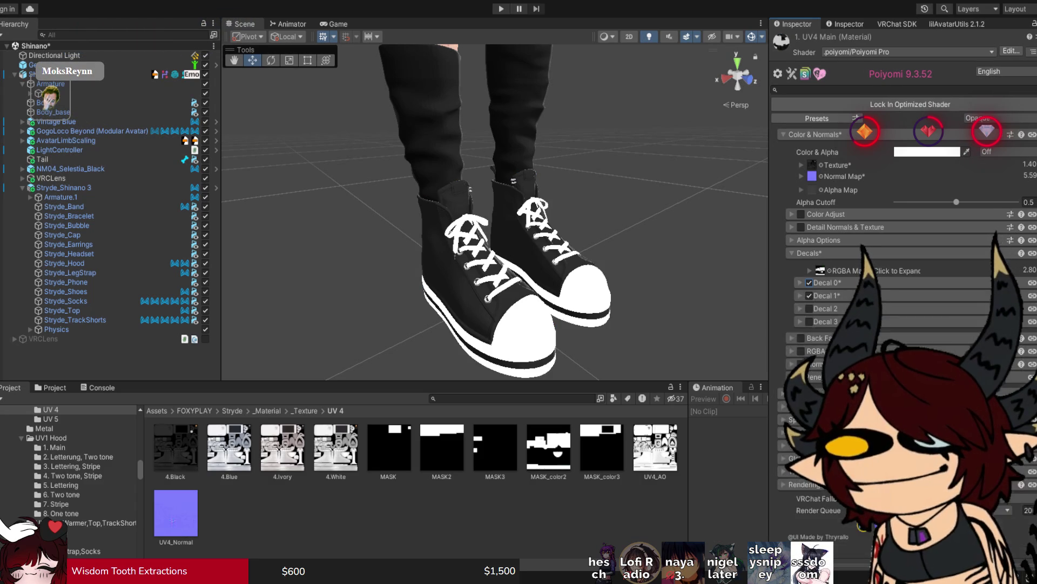
pyautogui.click(800, 295)
pyautogui.scroll(-1, 908, 270)
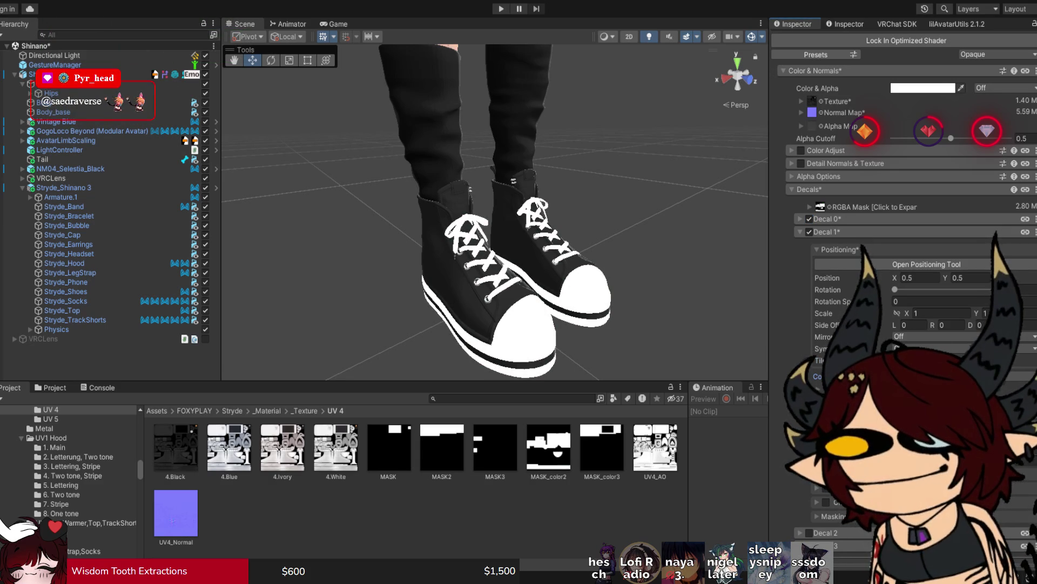
pyautogui.moveTo(486, 217); pyautogui.dragTo(422, 222)
# Step: Toggle Rim Lighting in the shoe material's Shading section to compare the look
pyautogui.scroll(-5, 494, 211)
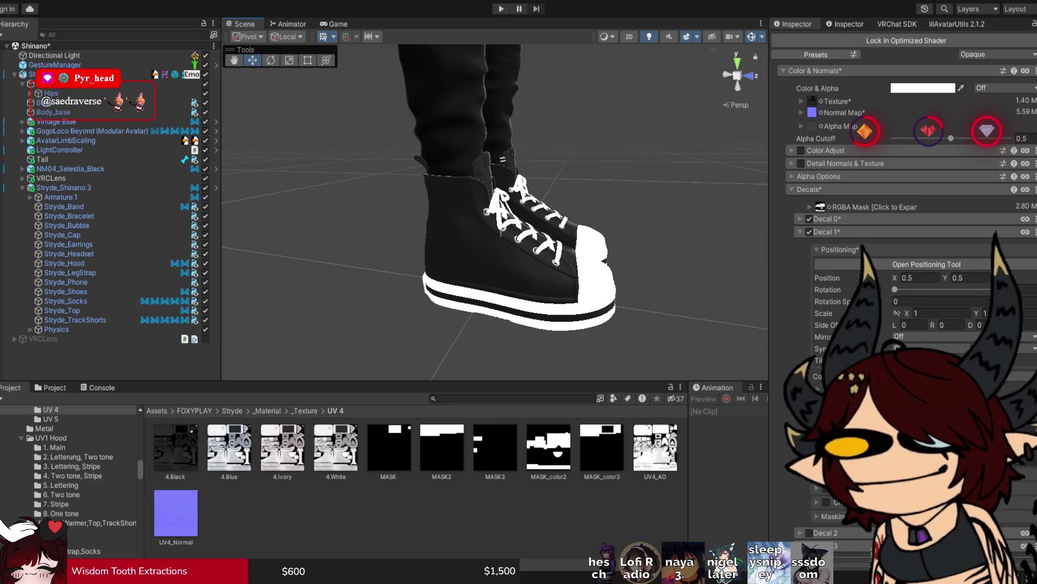
pyautogui.scroll(-5, 903, 270)
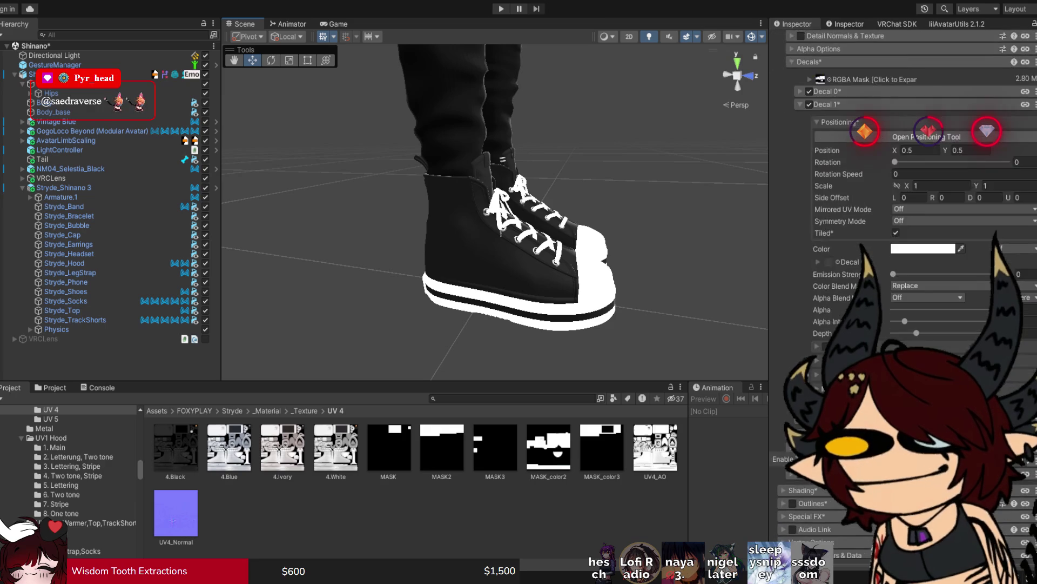
pyautogui.scroll(-5, 908, 216)
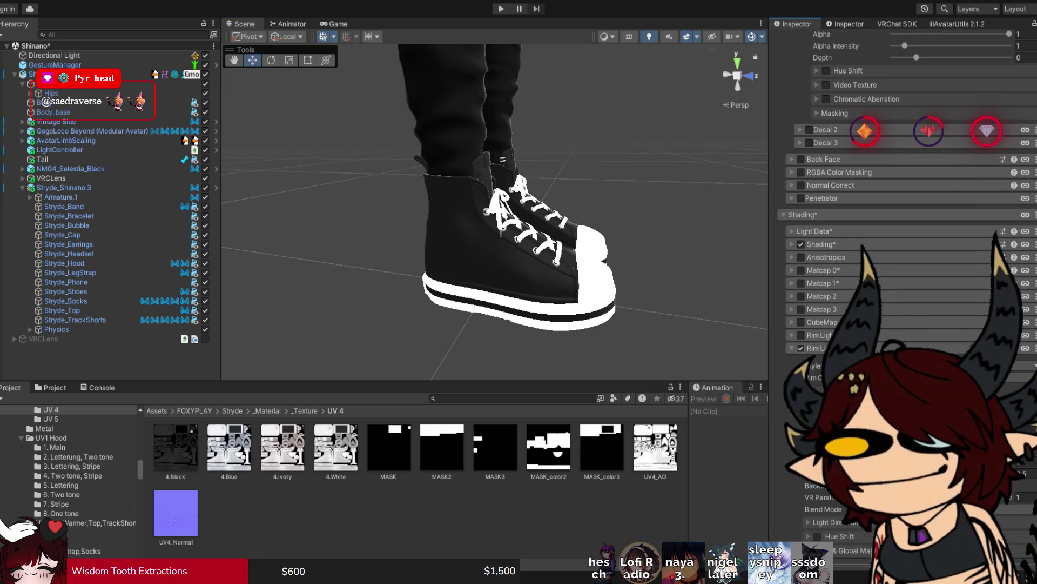
pyautogui.click(801, 348)
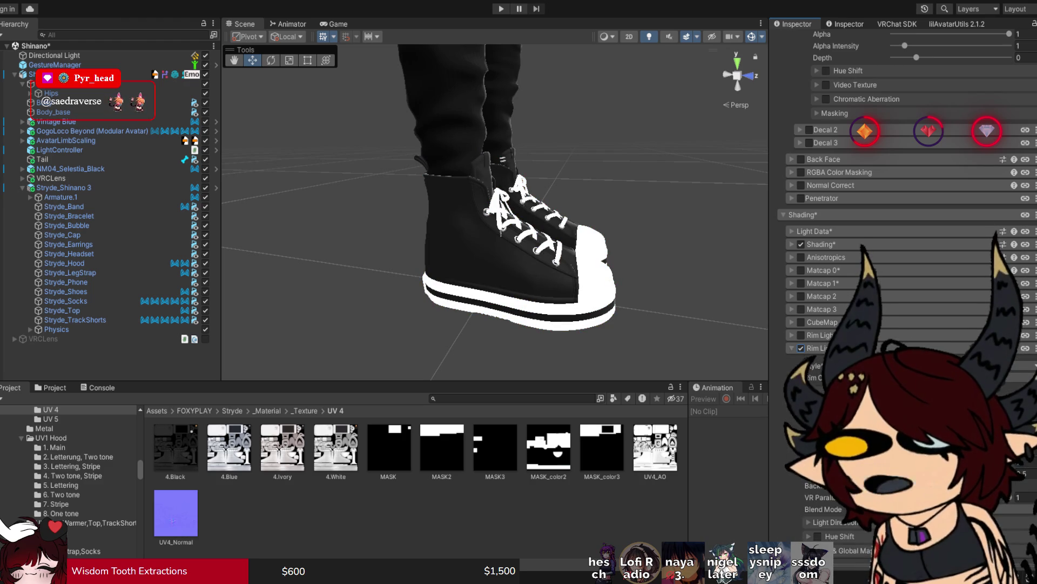
pyautogui.scroll(5, 494, 211)
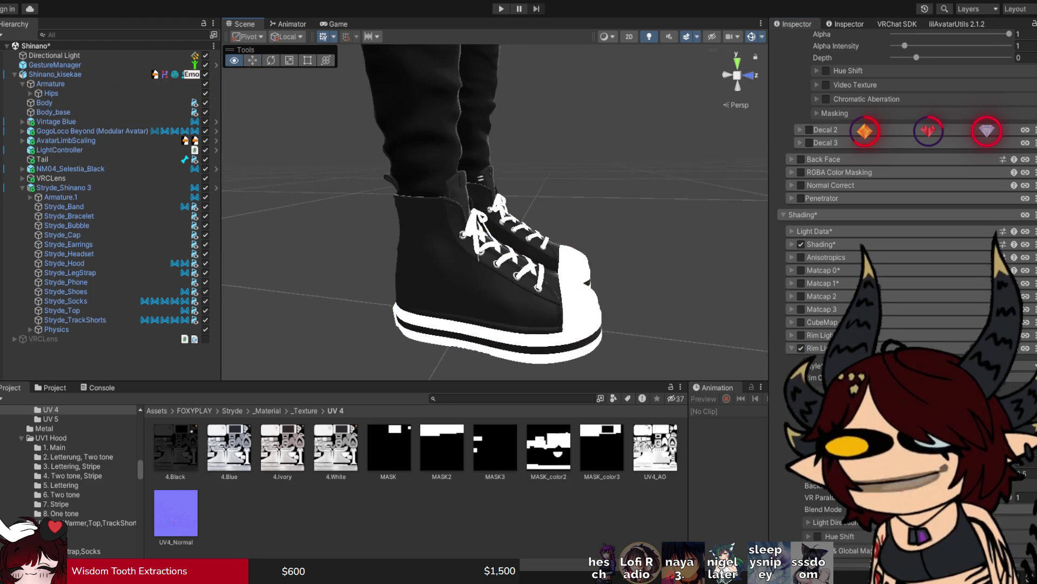
pyautogui.moveTo(486, 217); pyautogui.dragTo(443, 219)
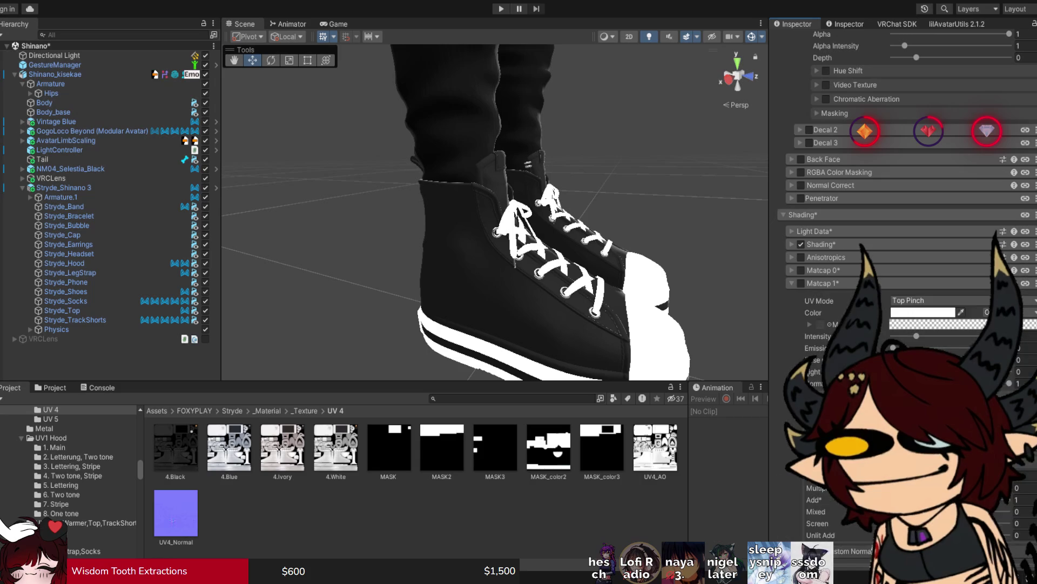
pyautogui.click(792, 270)
pyautogui.click(792, 270)
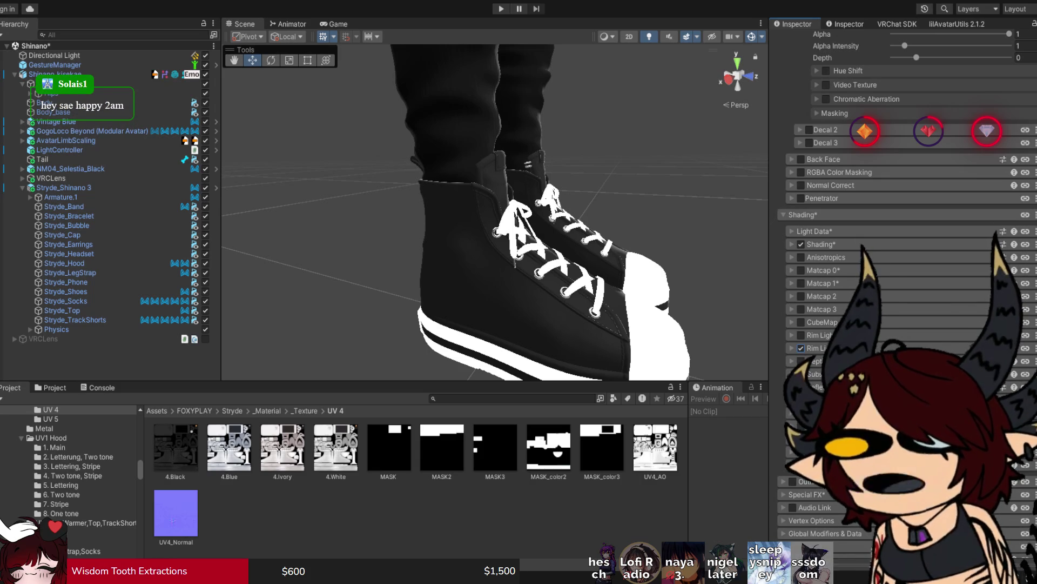
pyautogui.click(793, 244)
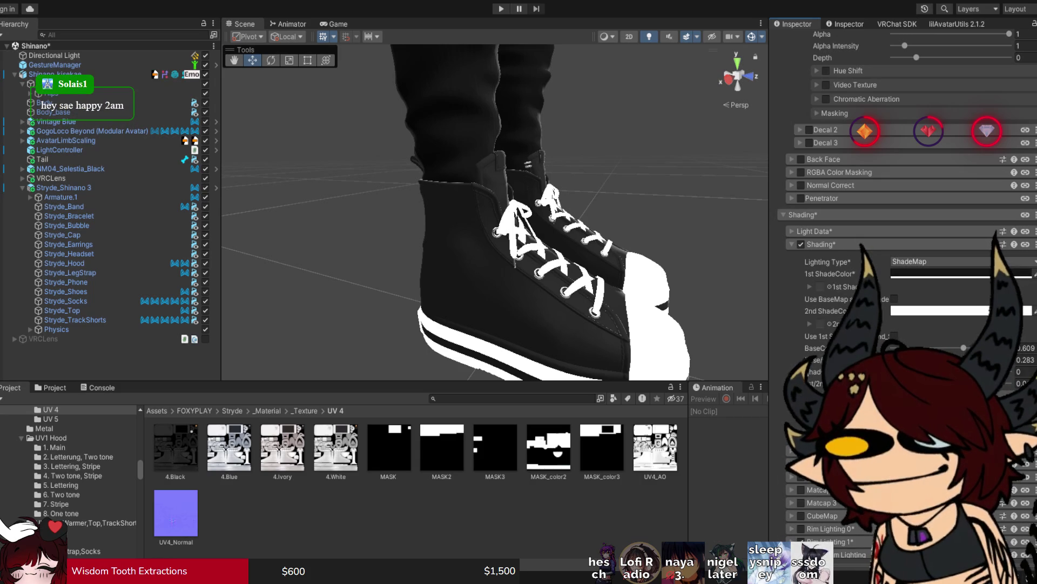
pyautogui.scroll(-3, 495, 210)
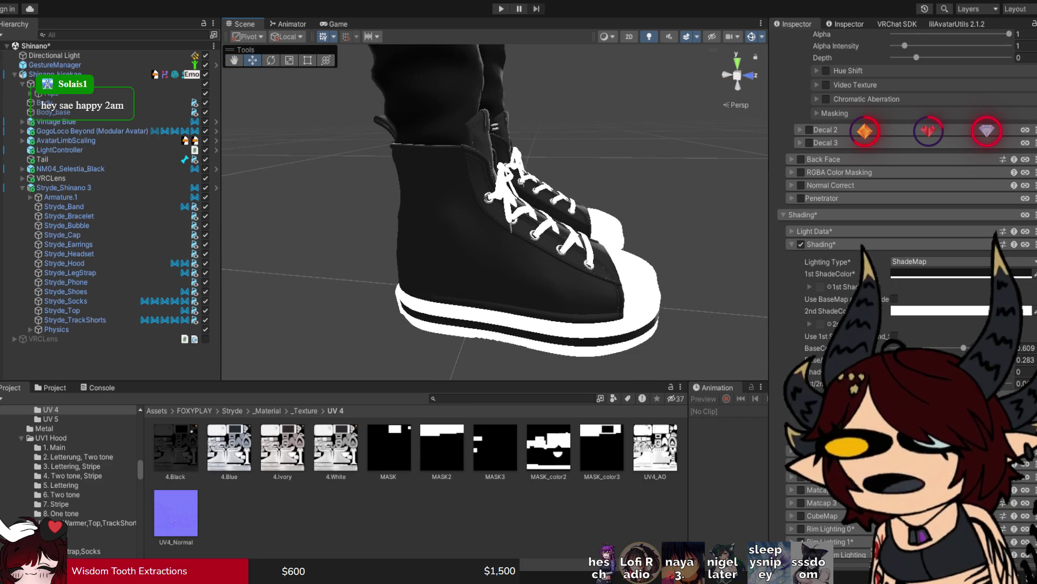
pyautogui.click(813, 231)
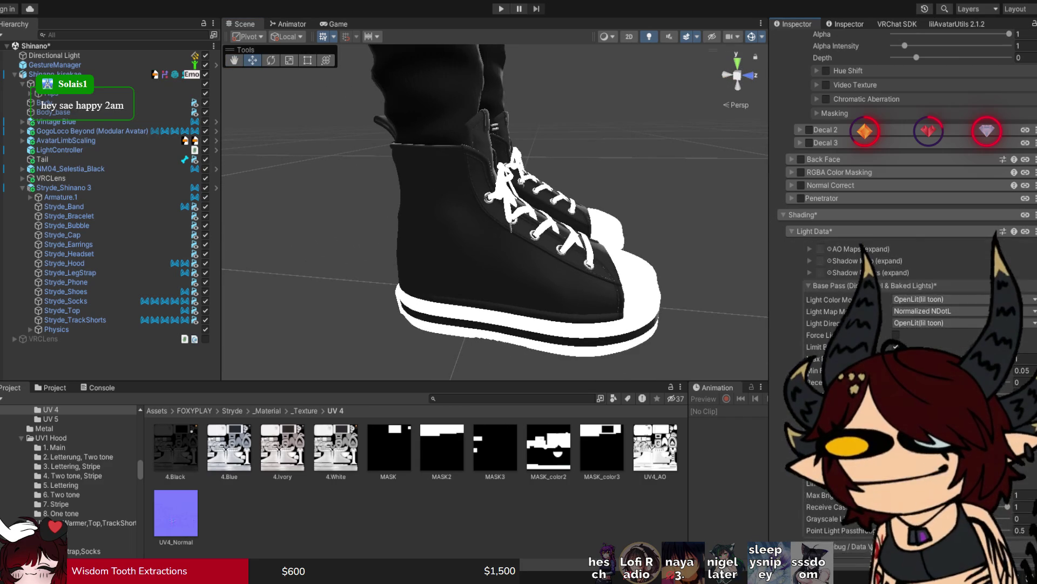
pyautogui.click(813, 231)
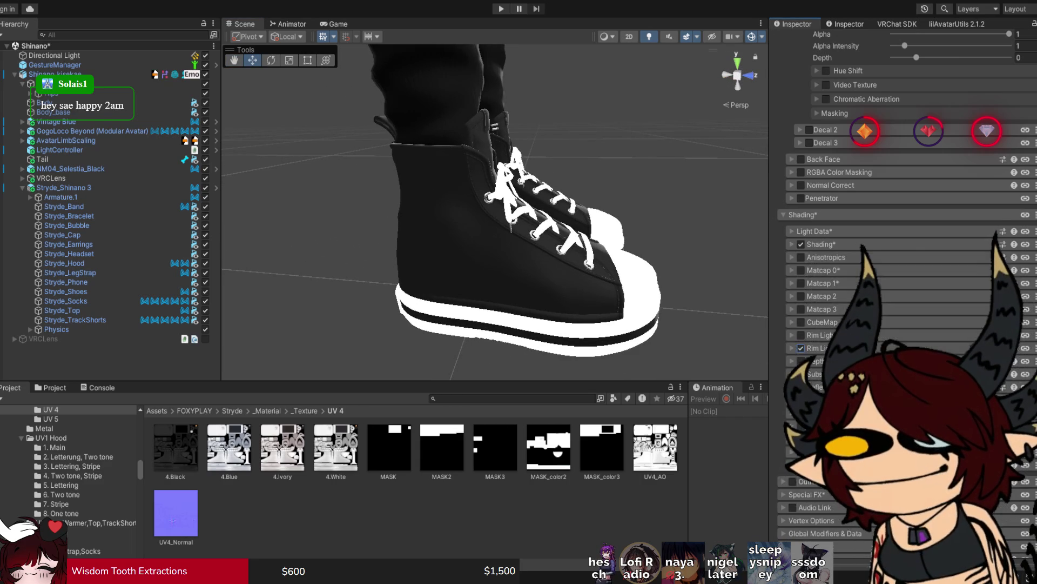
pyautogui.scroll(-3, 902, 270)
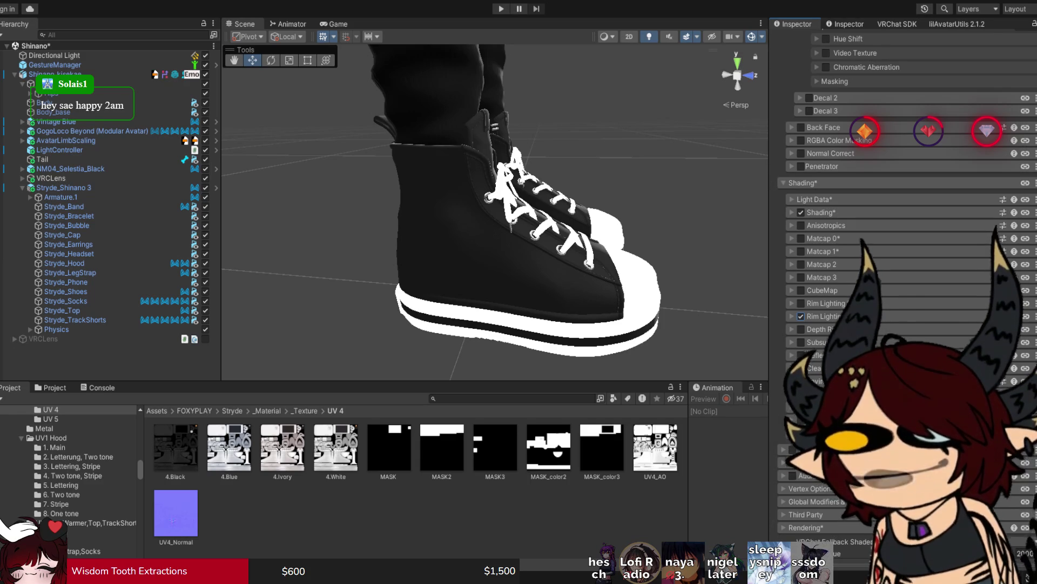
pyautogui.click(792, 213)
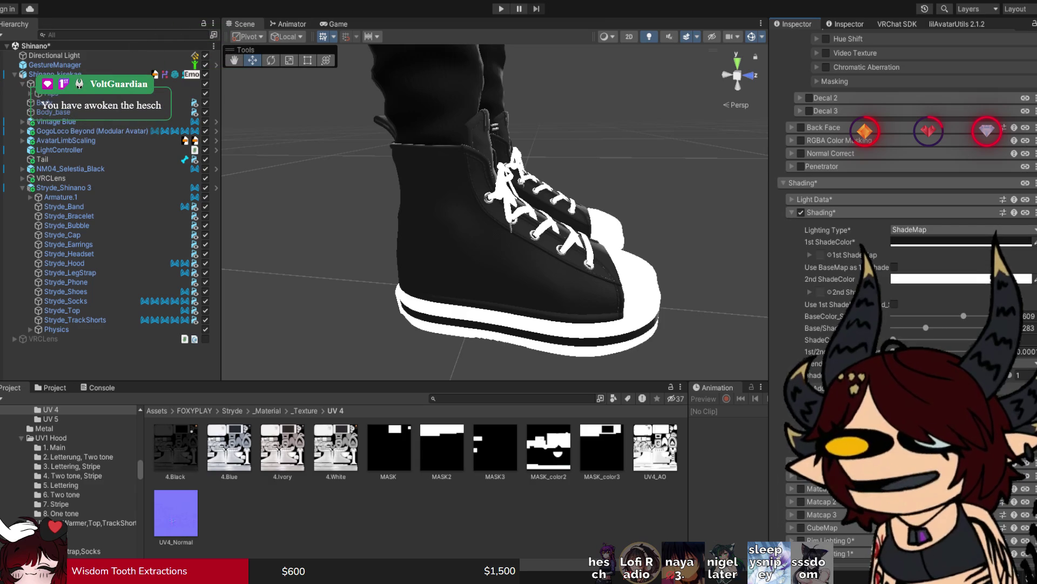
pyautogui.click(919, 229)
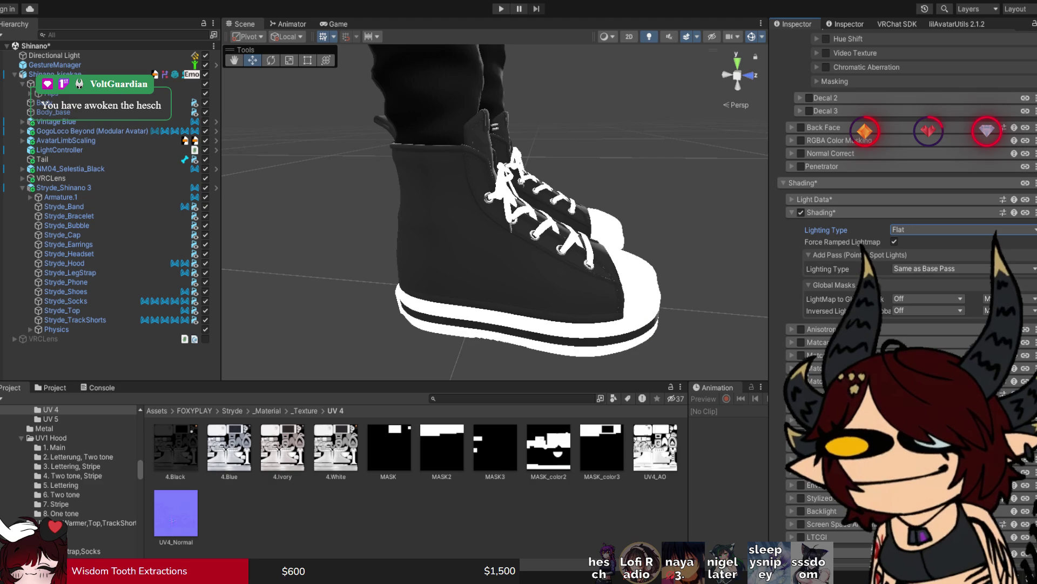
pyautogui.click(919, 241)
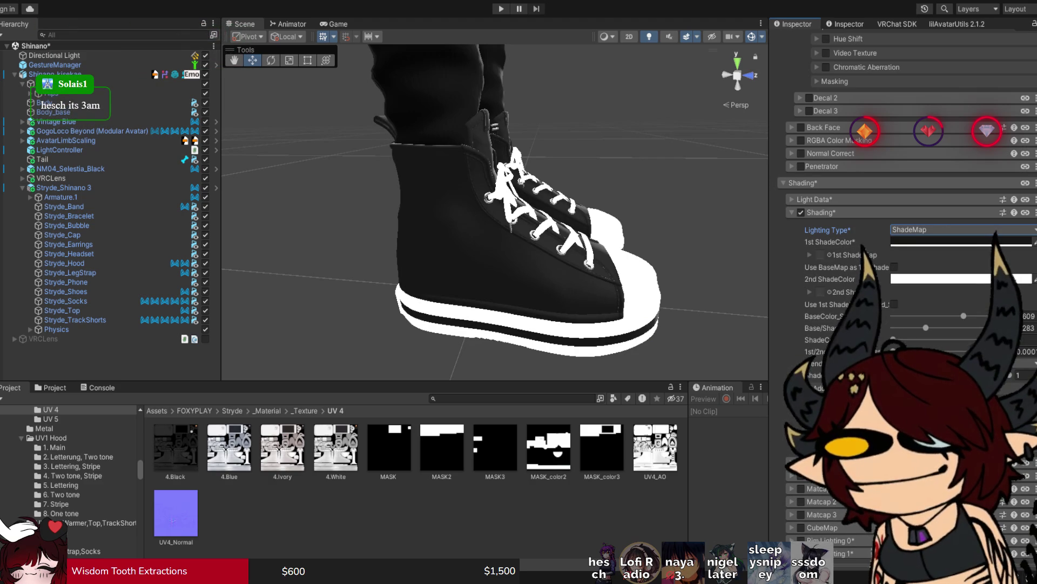
pyautogui.click(792, 212)
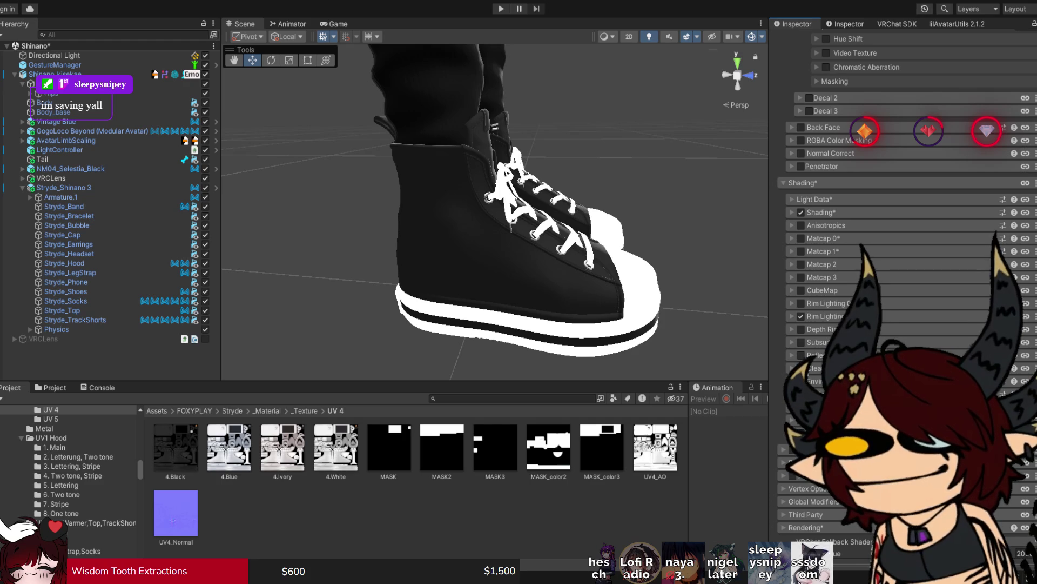
pyautogui.scroll(10, 908, 216)
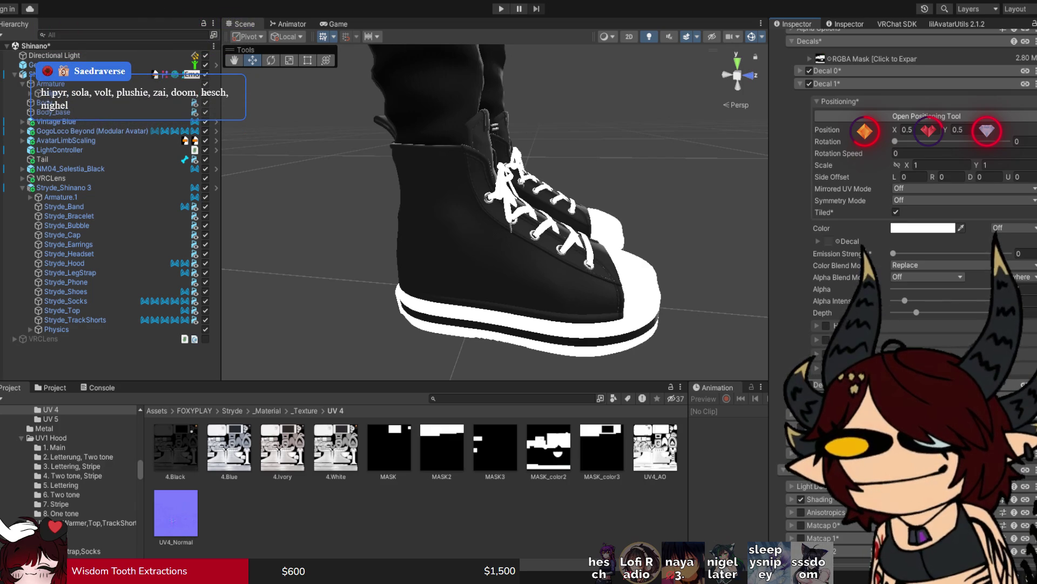
pyautogui.scroll(5, 907, 216)
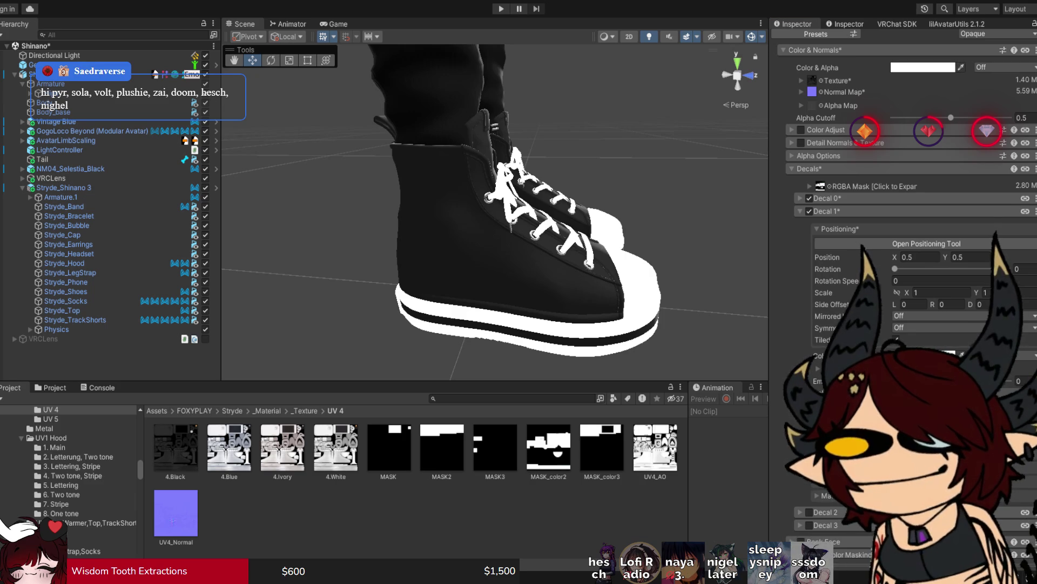
# Step: Undo the Color & Alpha tint to restore the shoe material's white base colour
pyautogui.hotkey('ctrl', 'z')
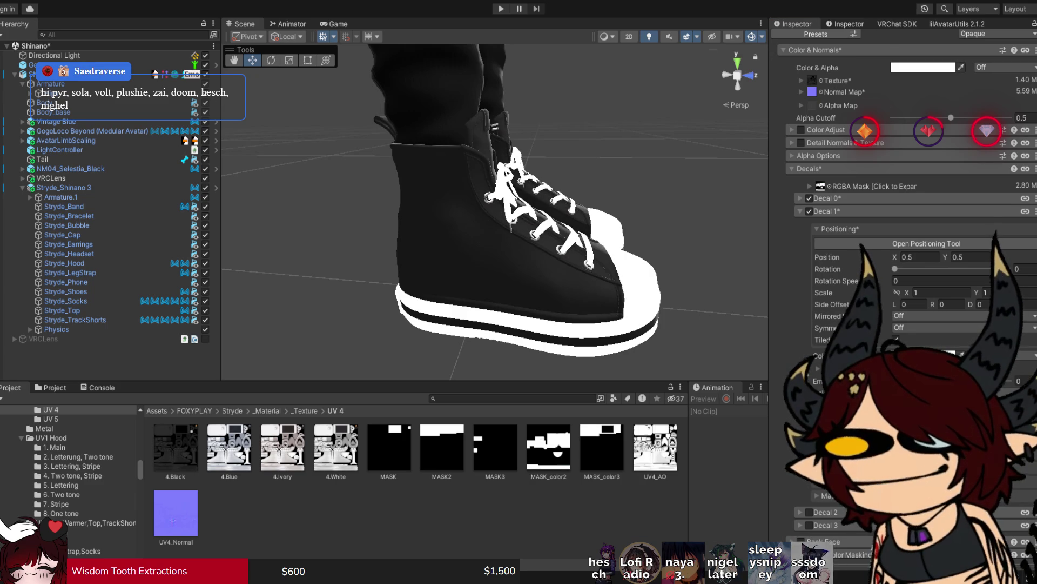
pyautogui.scroll(-3, 902, 217)
pyautogui.moveTo(487, 216); pyautogui.dragTo(562, 210)
pyautogui.scroll(-5, 494, 210)
pyautogui.scroll(2, 495, 210)
pyautogui.scroll(-3, 495, 211)
pyautogui.scroll(6, 495, 211)
pyautogui.scroll(-3, 495, 211)
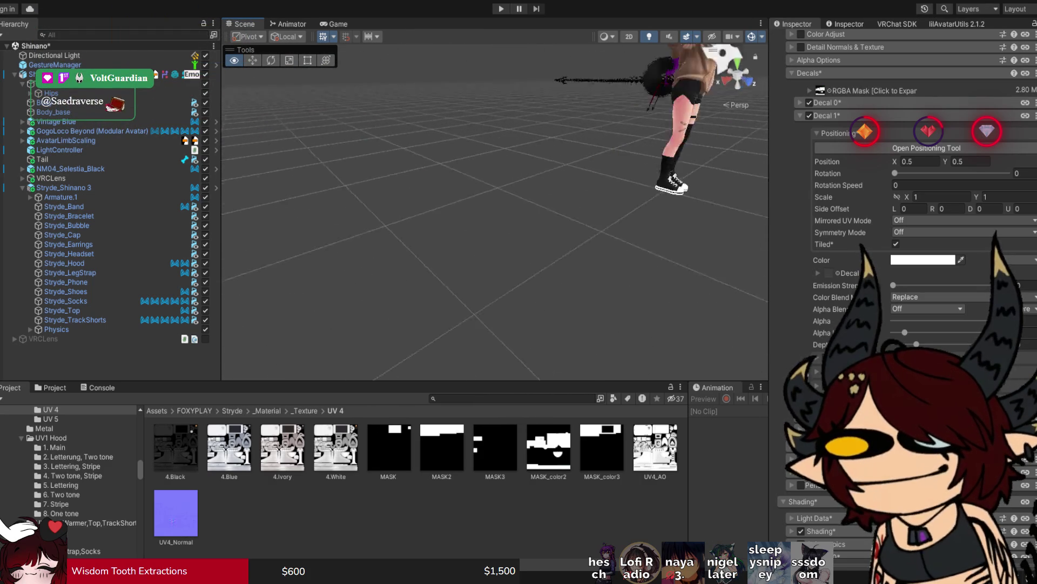
pyautogui.scroll(-5, 495, 211)
# Step: Orbit to face the avatar and expand the Shading settings
pyautogui.moveTo(495, 211); pyautogui.dragTo(525, 211)
pyautogui.scroll(3, 495, 211)
pyautogui.scroll(8, 495, 210)
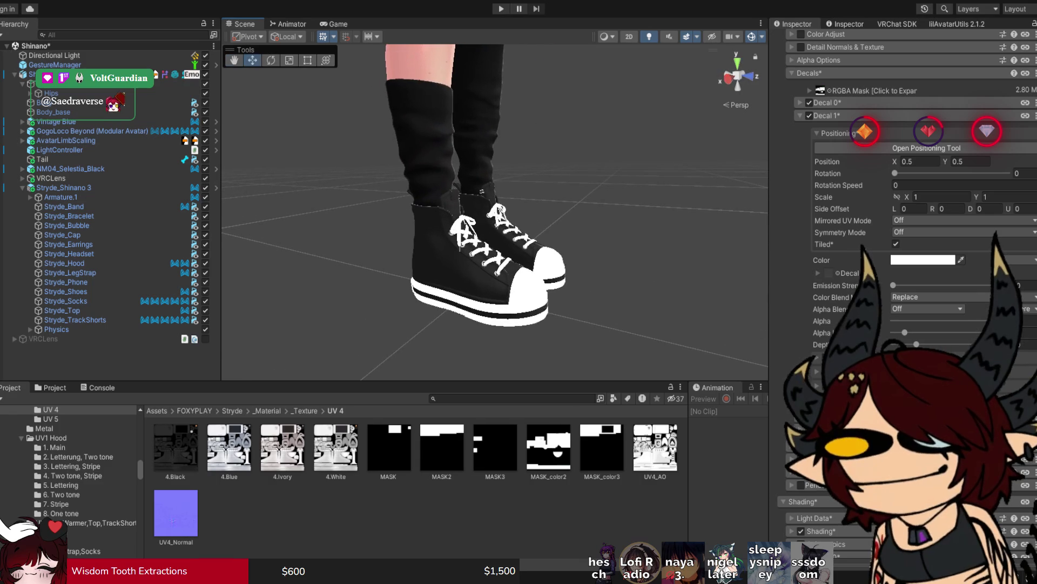
pyautogui.scroll(-10, 908, 216)
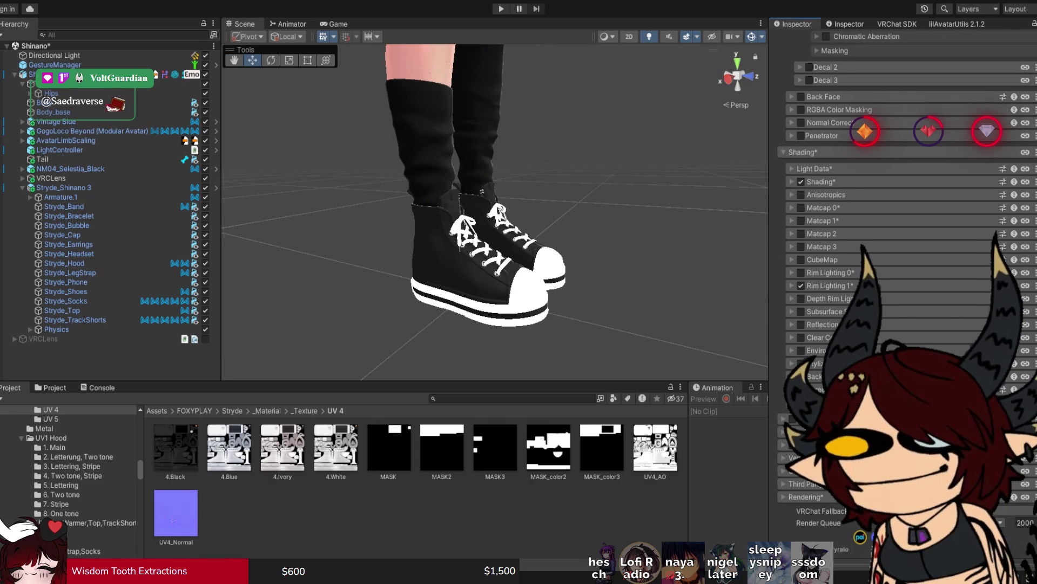
pyautogui.click(818, 182)
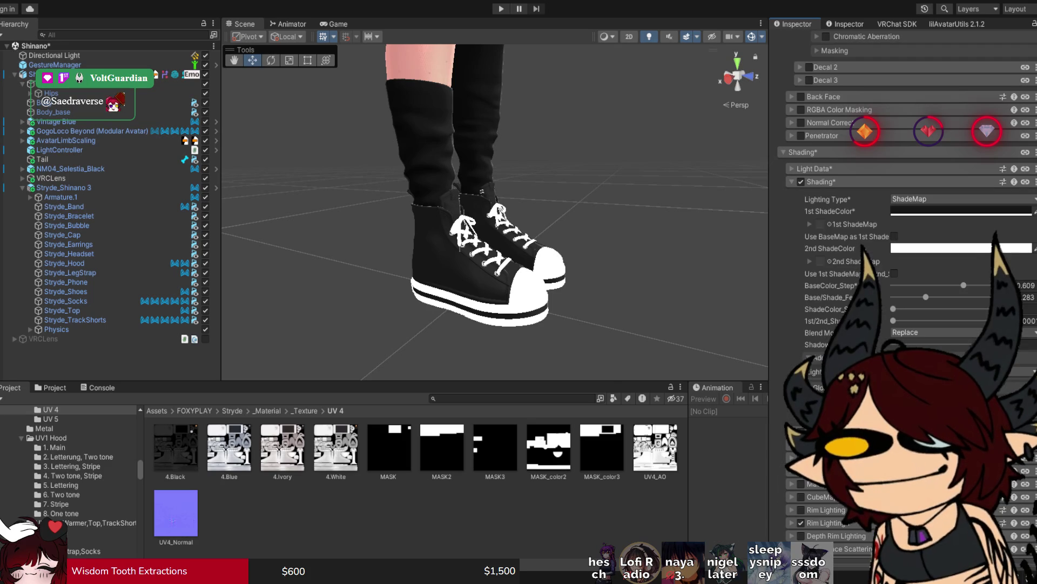
# Step: Switch from Shading to the Light Data settings of the shoe material
pyautogui.click(818, 182)
pyautogui.click(815, 168)
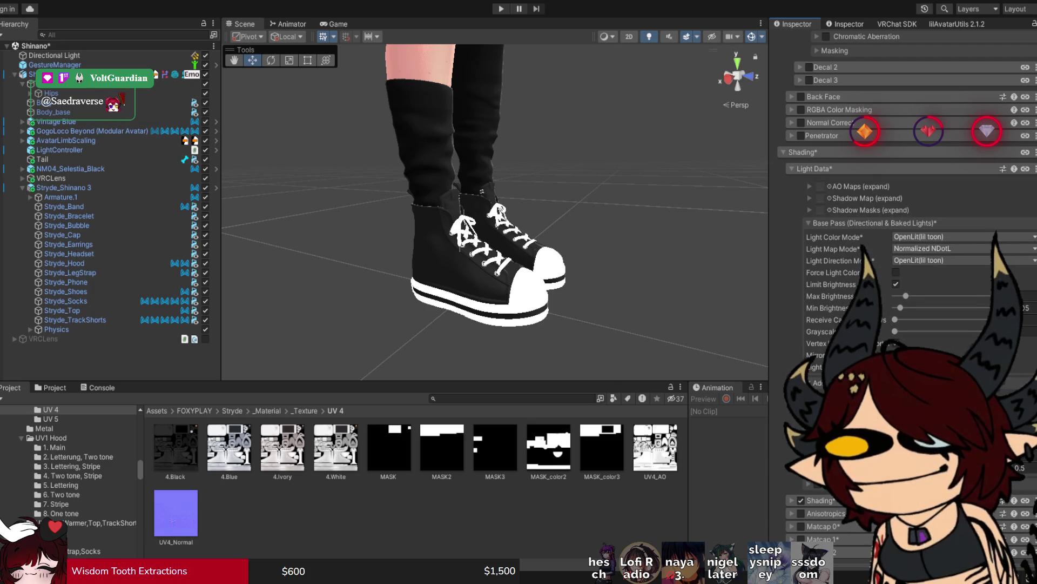
pyautogui.click(815, 169)
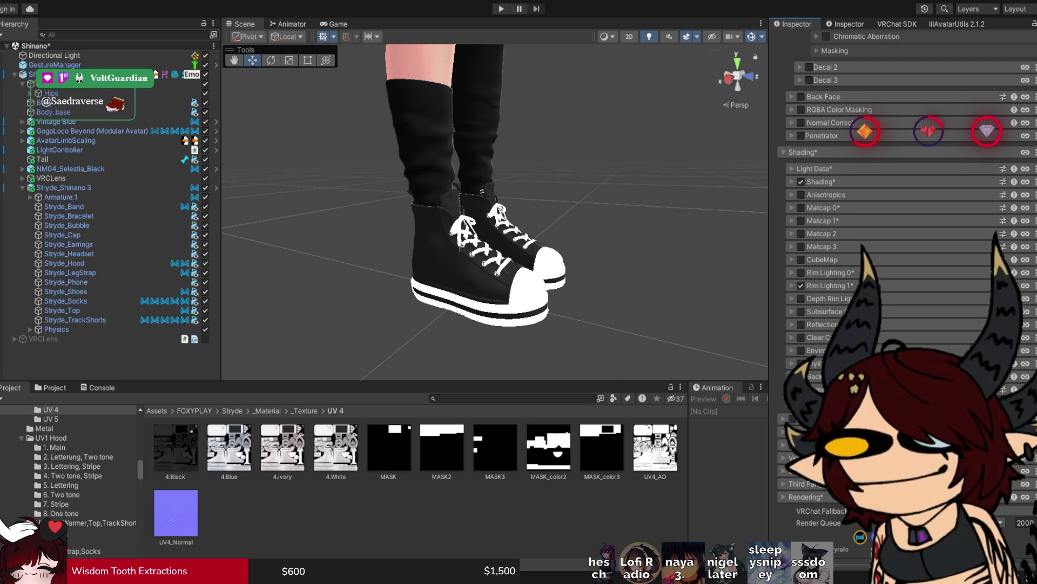
pyautogui.click(819, 182)
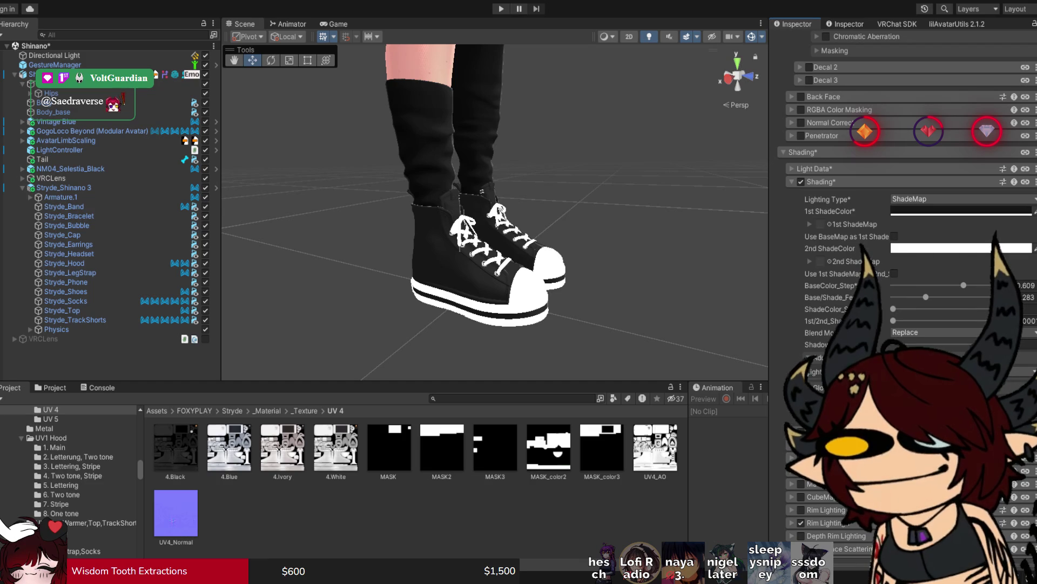
pyautogui.click(818, 182)
pyautogui.click(815, 169)
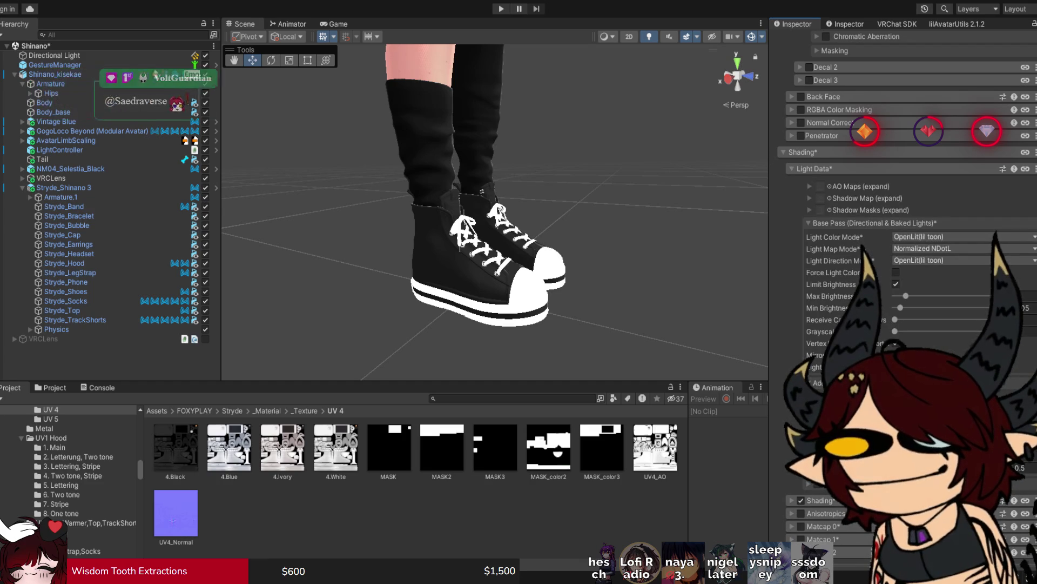
# Step: Uncheck Limit Brightness, comparing the sneakers with and without it via undo/redo
pyautogui.click(896, 284)
pyautogui.hotkey('ctrl', 'z')
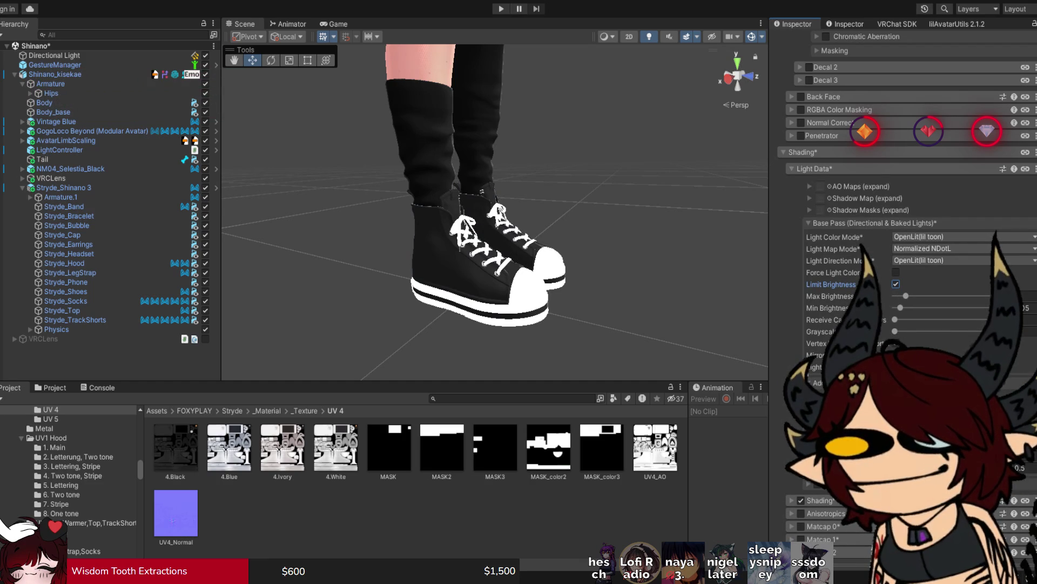
pyautogui.hotkey('ctrl', 'y')
pyautogui.hotkey('ctrl', 'z')
pyautogui.hotkey('ctrl', 'y')
pyautogui.hotkey('ctrl', 'z')
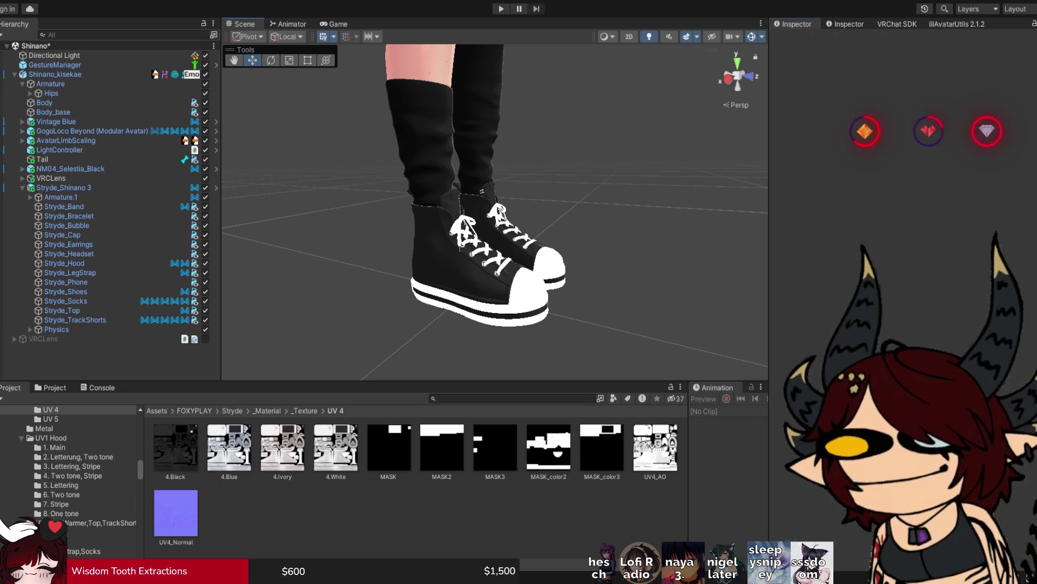
# Step: Orbit to the legs, select Stryde_Shoes, and ping its 1. UV4 Main material from Element 0
pyautogui.moveTo(495, 216)
pyautogui.mouseDown()
pyautogui.moveTo(572, 217)
pyautogui.moveTo(519, 216)
pyautogui.moveTo(562, 216)
pyautogui.mouseUp()
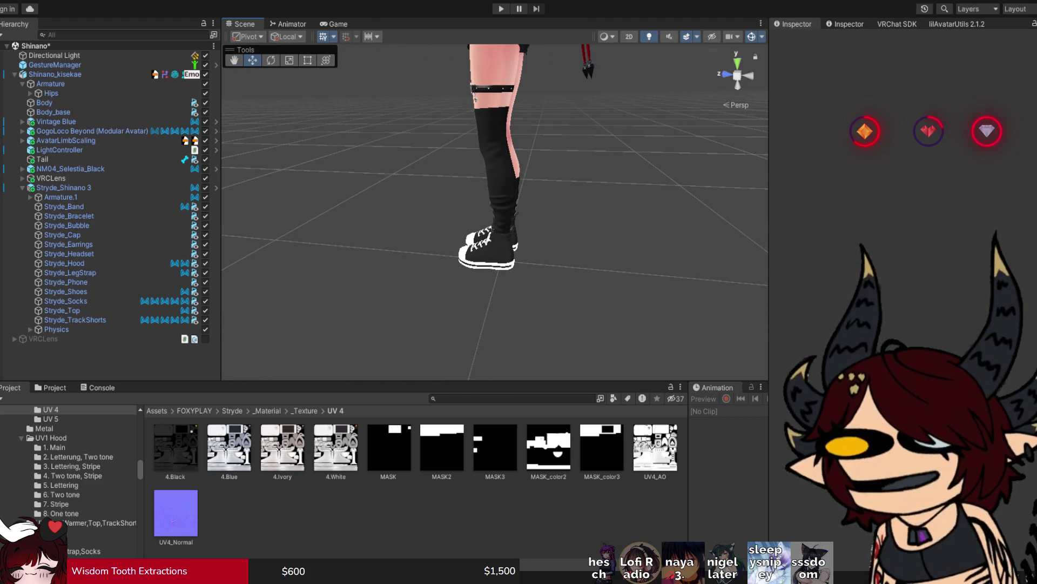
pyautogui.moveTo(495, 216)
pyautogui.mouseDown()
pyautogui.moveTo(573, 216)
pyautogui.moveTo(519, 216)
pyautogui.moveTo(541, 216)
pyautogui.mouseUp()
pyautogui.click(486, 270)
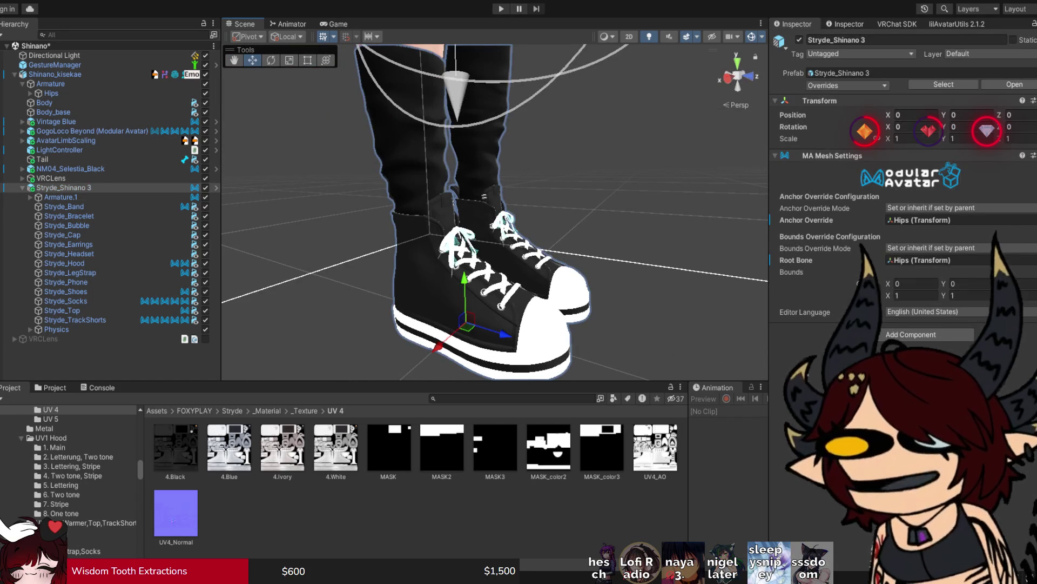
pyautogui.click(475, 281)
pyautogui.click(940, 252)
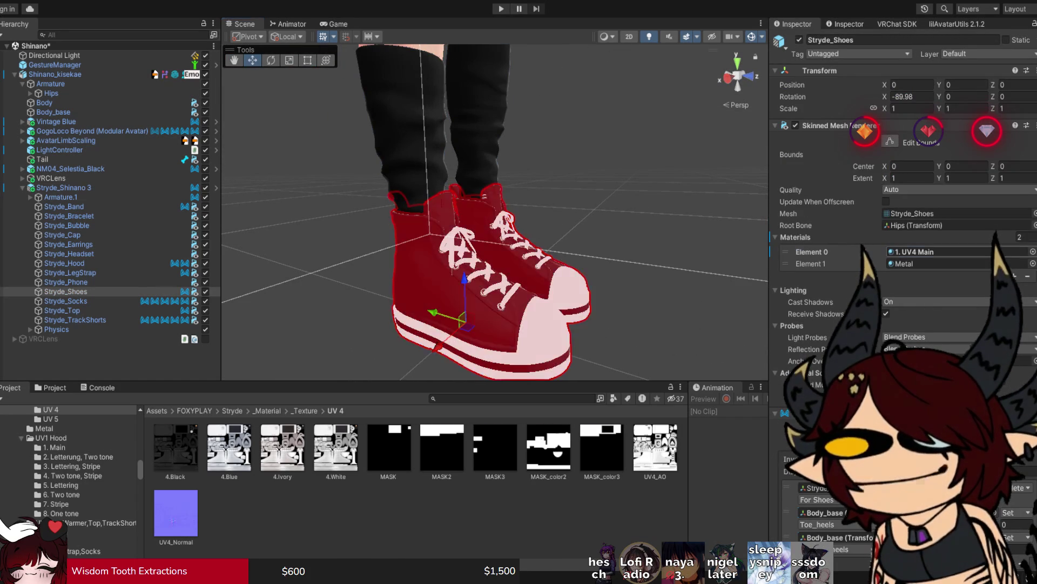
# Step: Open 1. UV4 Main, try Cutout rendering, and collapse the Decals and Shading sections
pyautogui.doubleClick(940, 252)
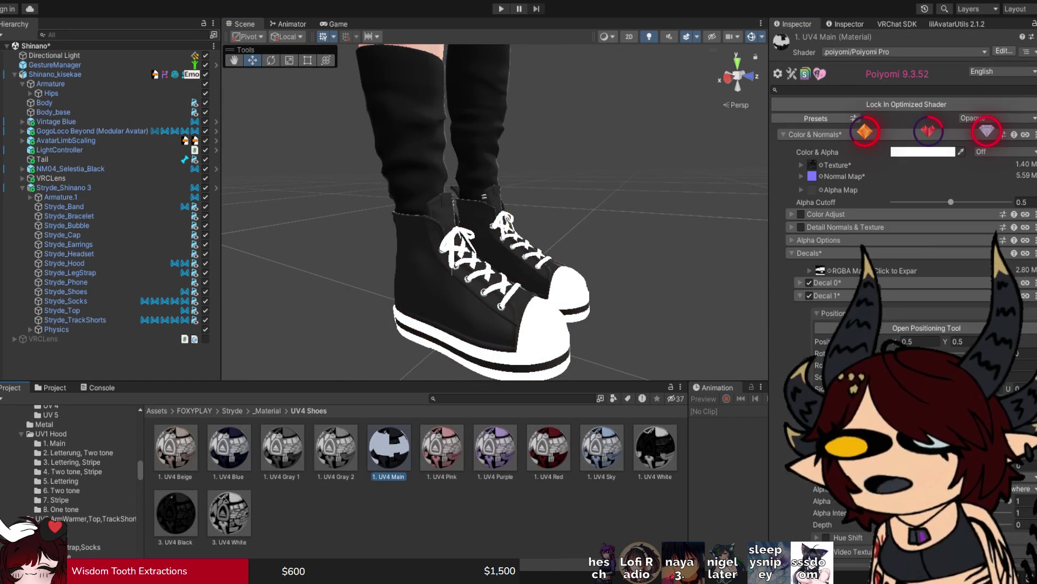
pyautogui.click(996, 118)
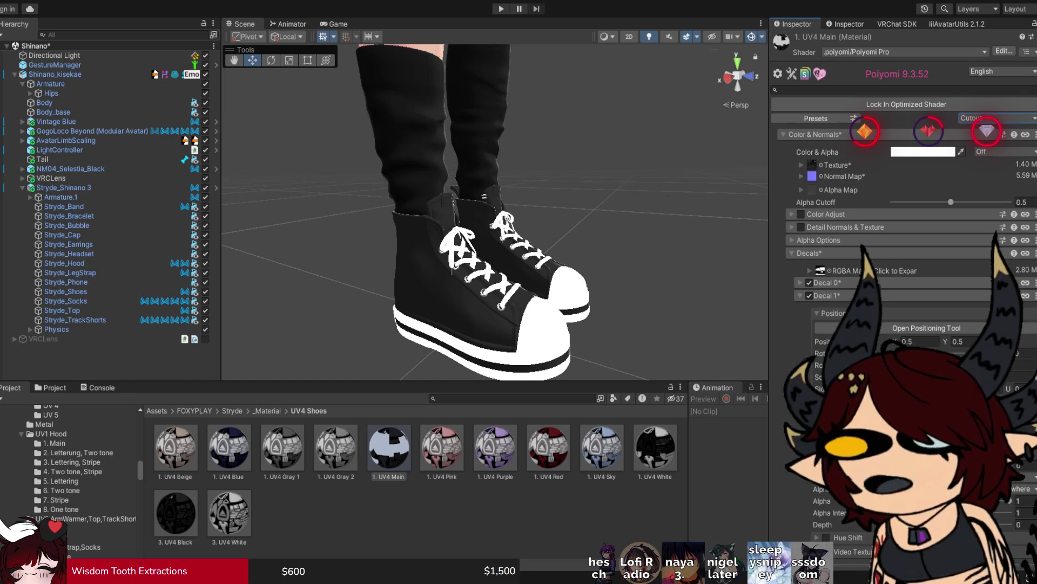
pyautogui.click(827, 296)
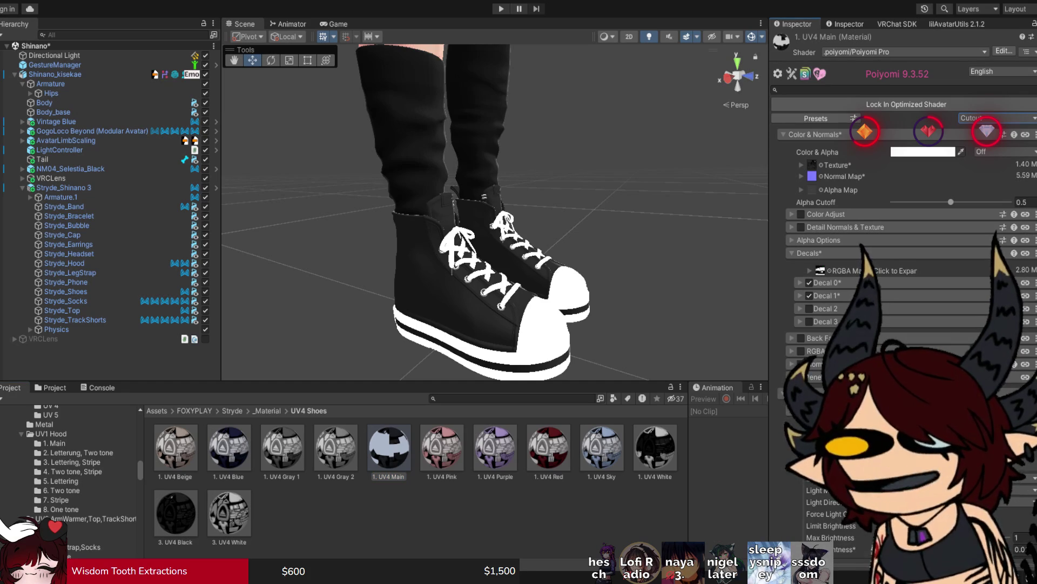
pyautogui.click(809, 253)
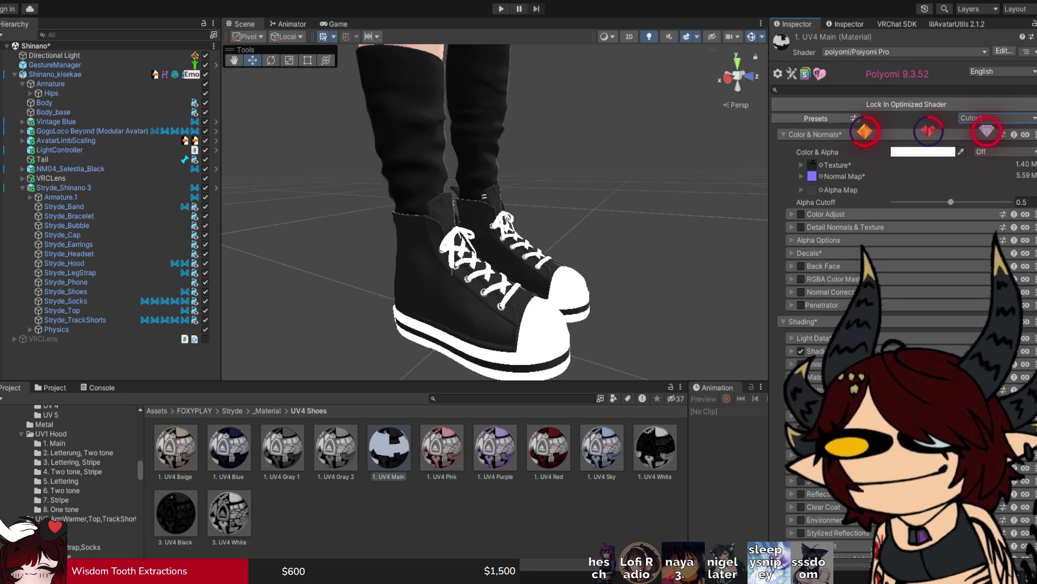
pyautogui.click(803, 321)
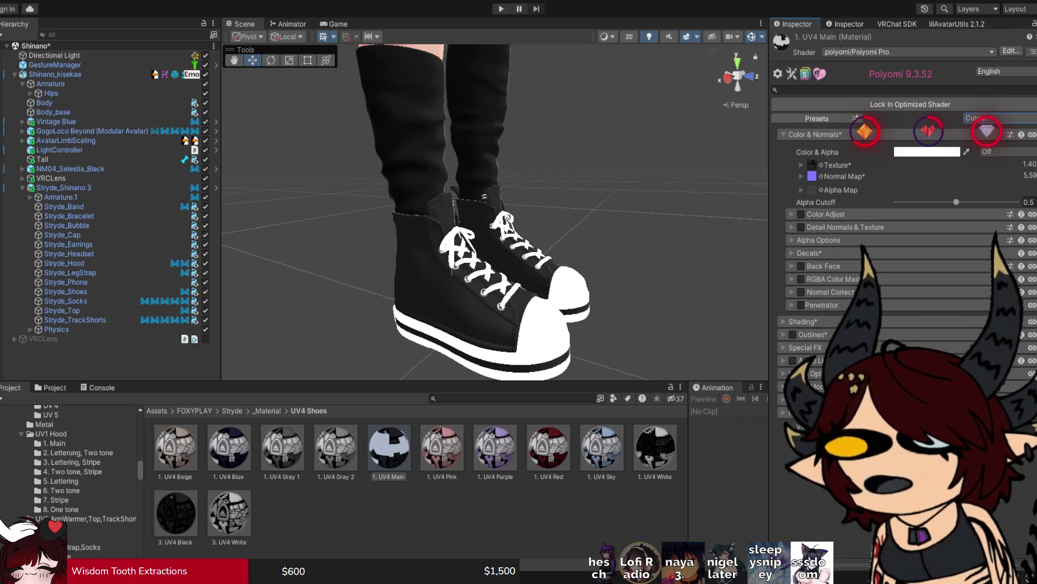
# Step: Set the shoe material's render preset to TransClipping and frame the Stryde outfit
pyautogui.click(979, 118)
pyautogui.click(986, 118)
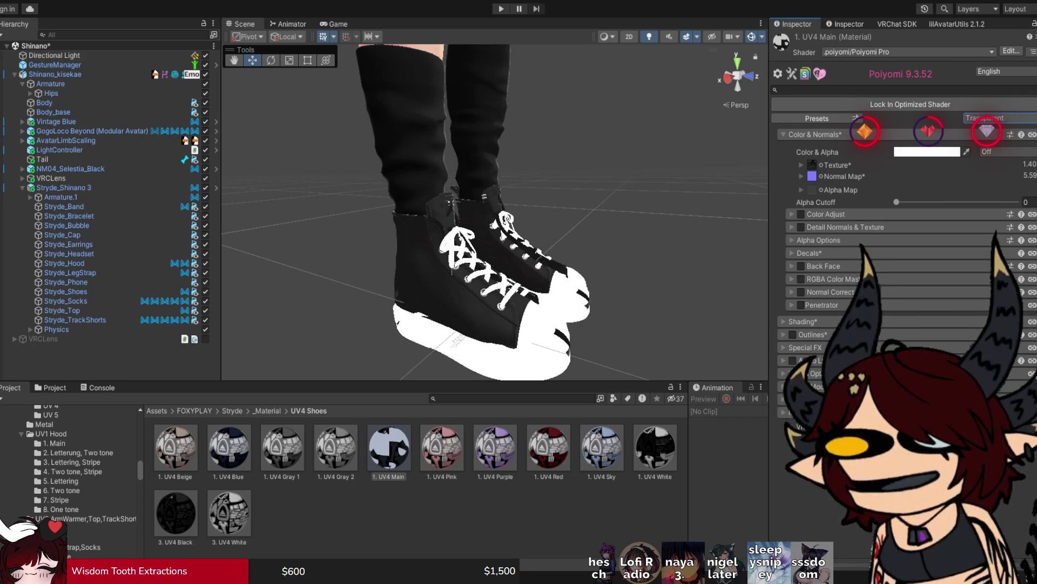
pyautogui.click(986, 142)
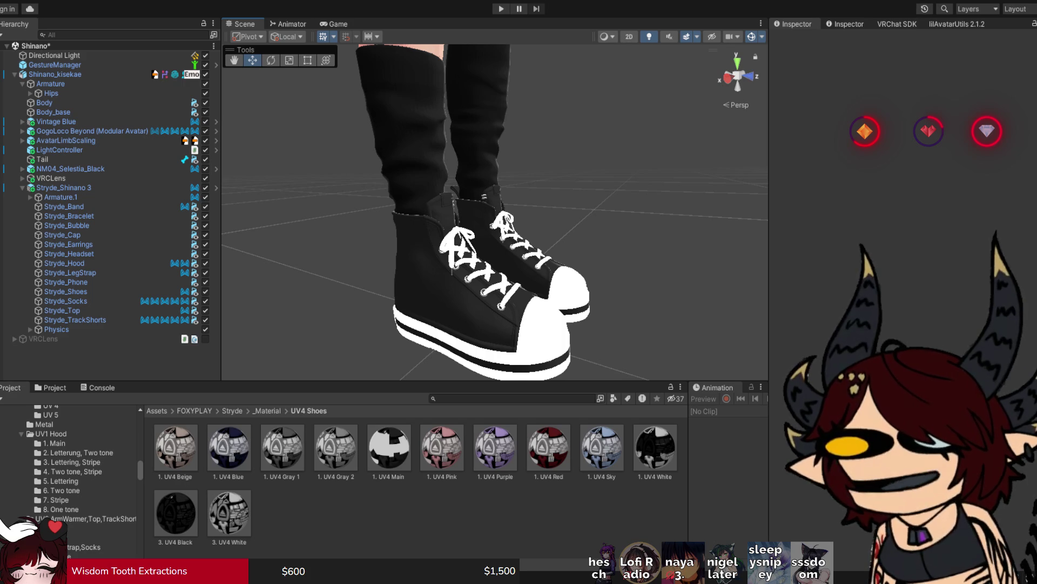
pyautogui.doubleClick(64, 187)
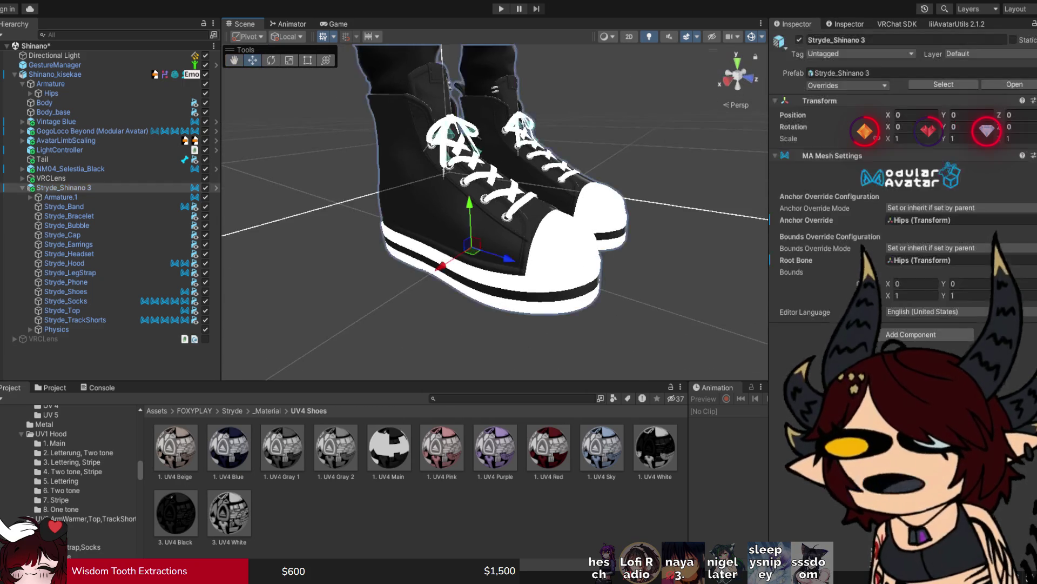
# Step: Select Stryde_Shoes, inspect its 1. UV4 Main material, and return to the shoes' material list
pyautogui.click(433, 227)
pyautogui.scroll(-5, 896, 216)
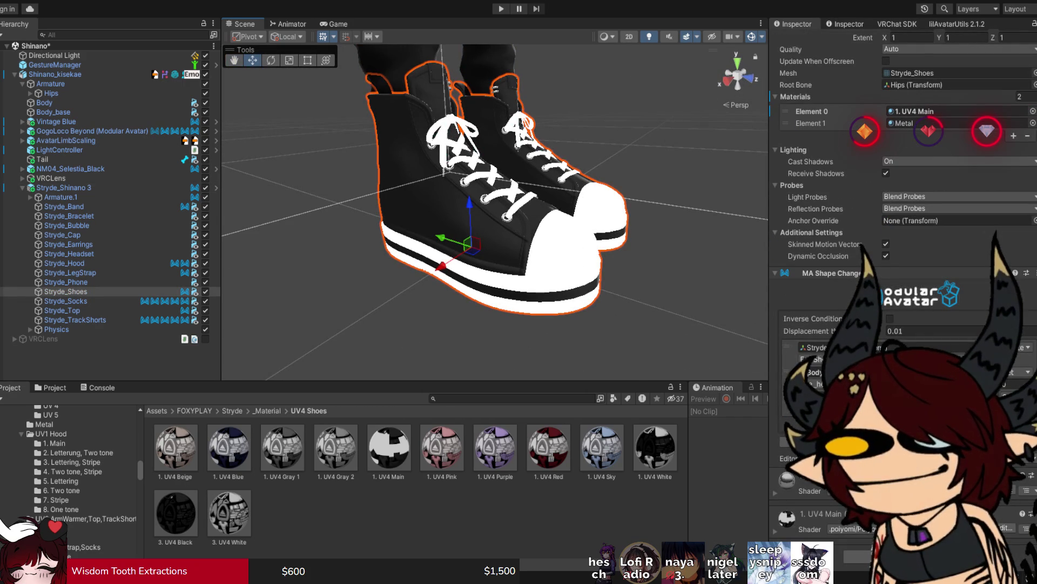
pyautogui.click(389, 448)
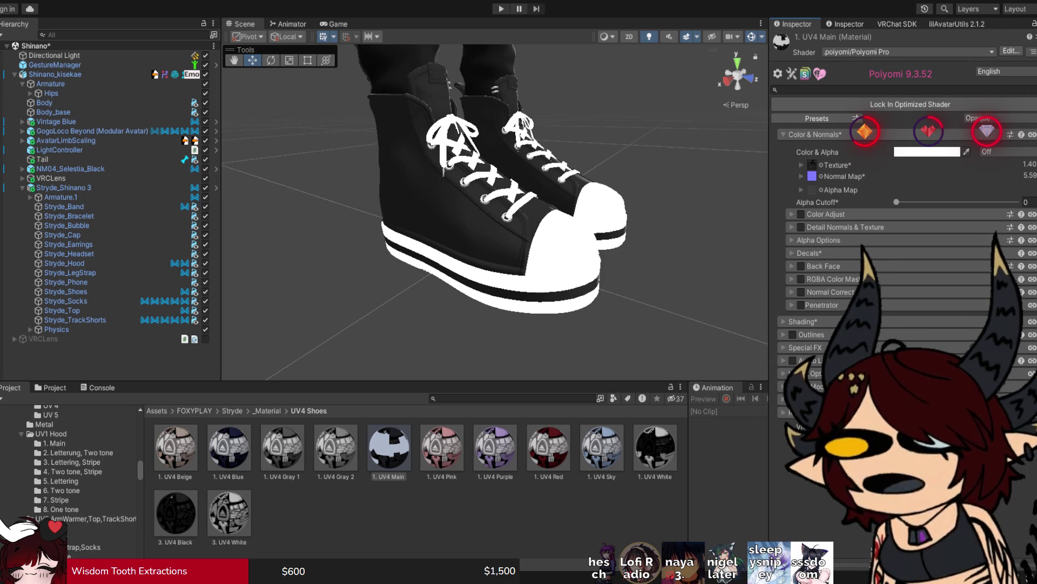
pyautogui.click(810, 412)
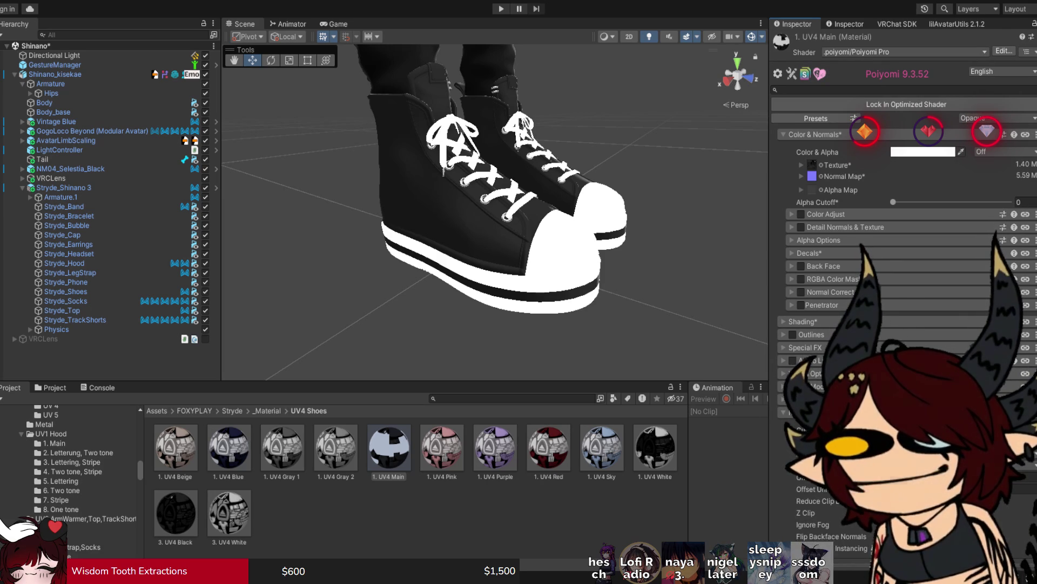
pyautogui.click(810, 411)
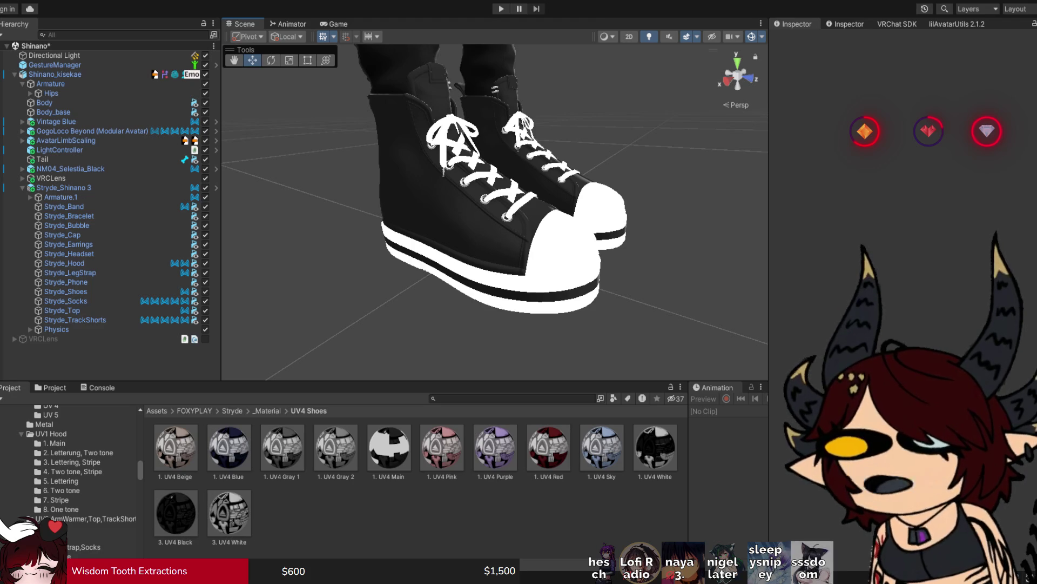
pyautogui.click(64, 187)
pyautogui.click(66, 291)
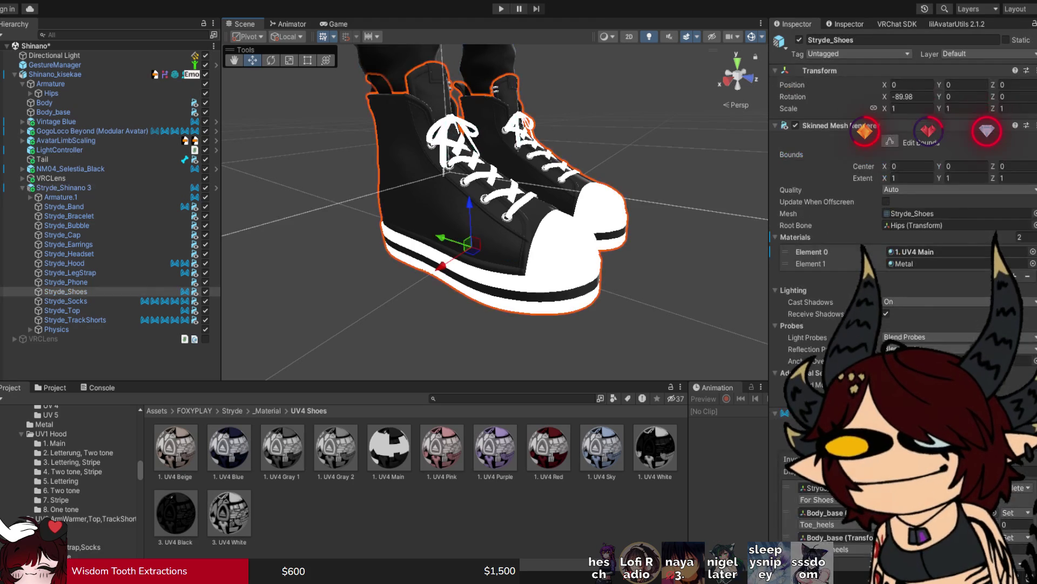
# Step: Uncheck Decal 1 on the 1. UV4 Main shoe material and locate its 4.Black main texture
pyautogui.click(655, 448)
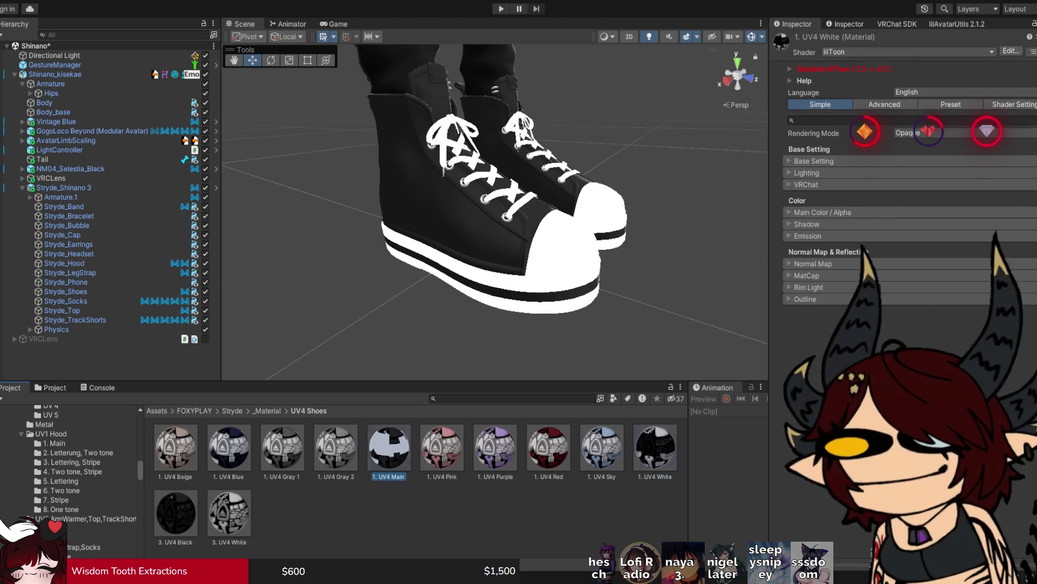
pyautogui.click(389, 448)
pyautogui.click(809, 253)
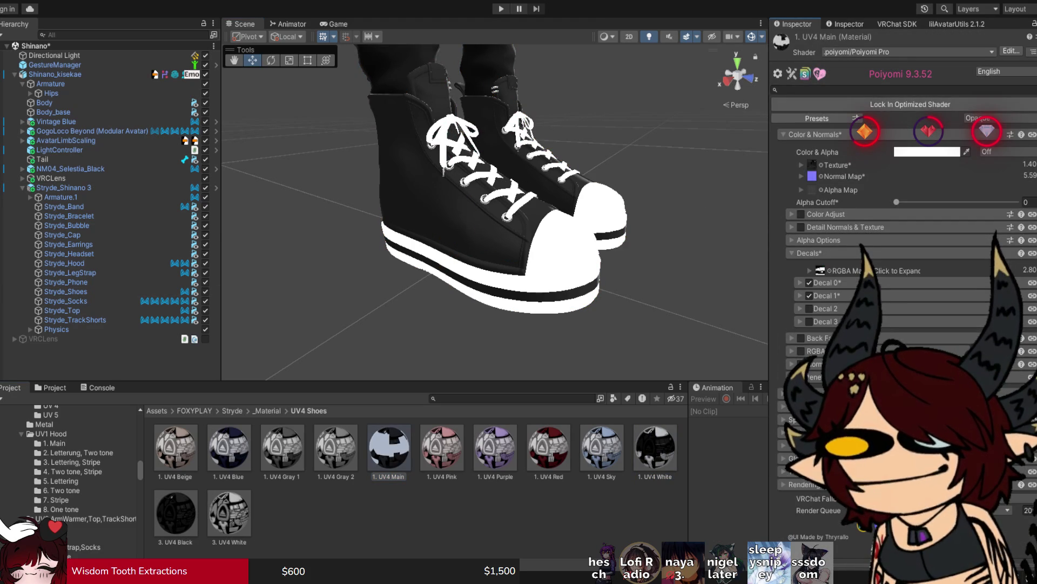
pyautogui.click(800, 296)
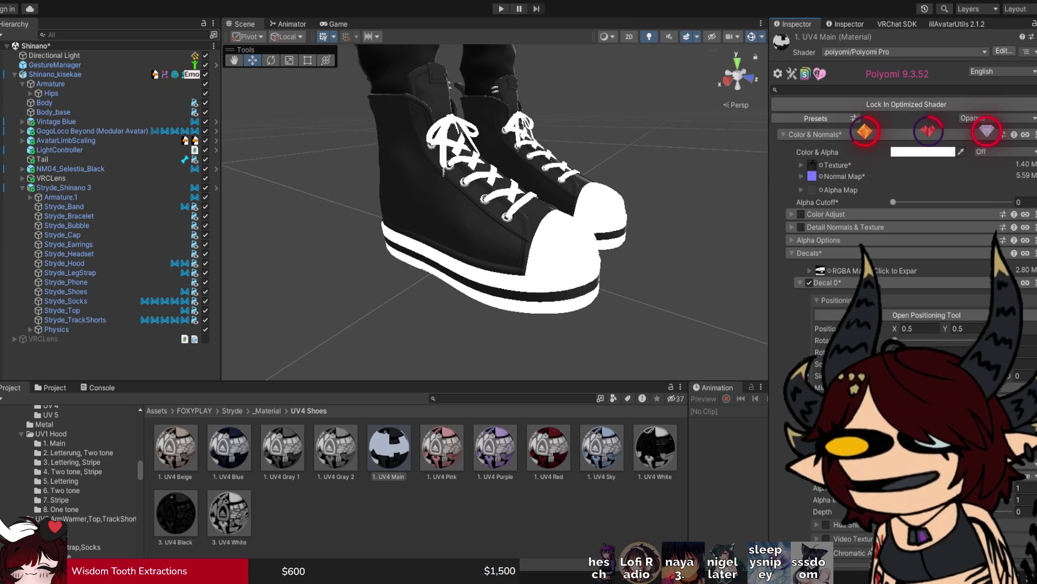
pyautogui.click(809, 296)
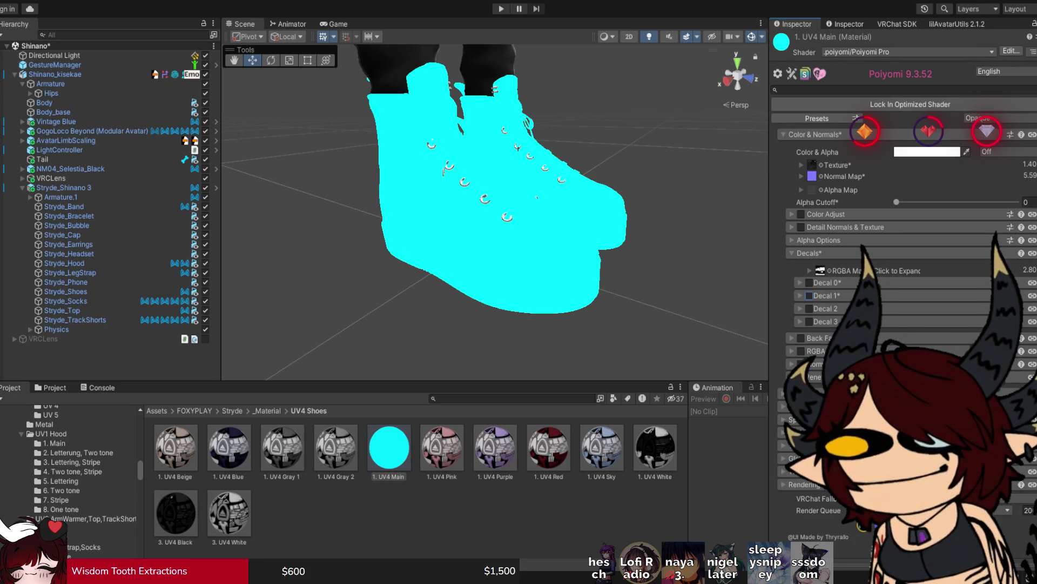
pyautogui.click(812, 165)
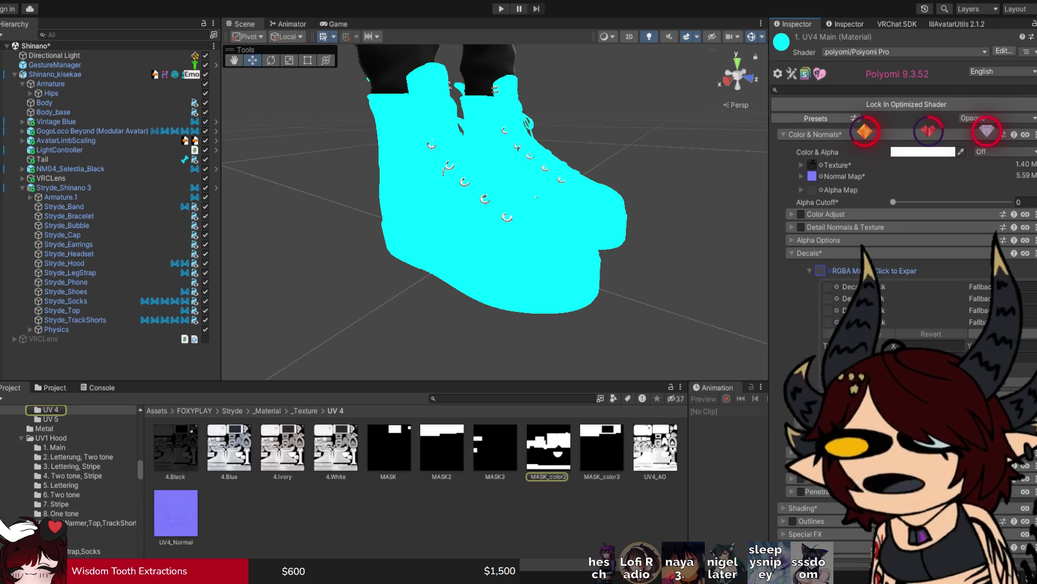
pyautogui.click(836, 165)
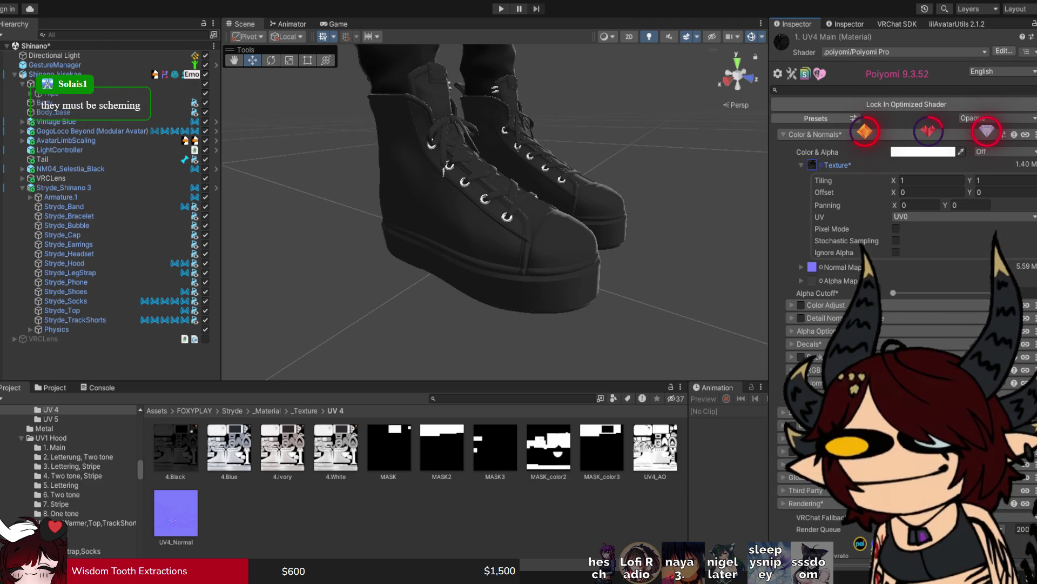
# Step: Show the 4.Black texture's Texture 2D import settings
pyautogui.click(175, 447)
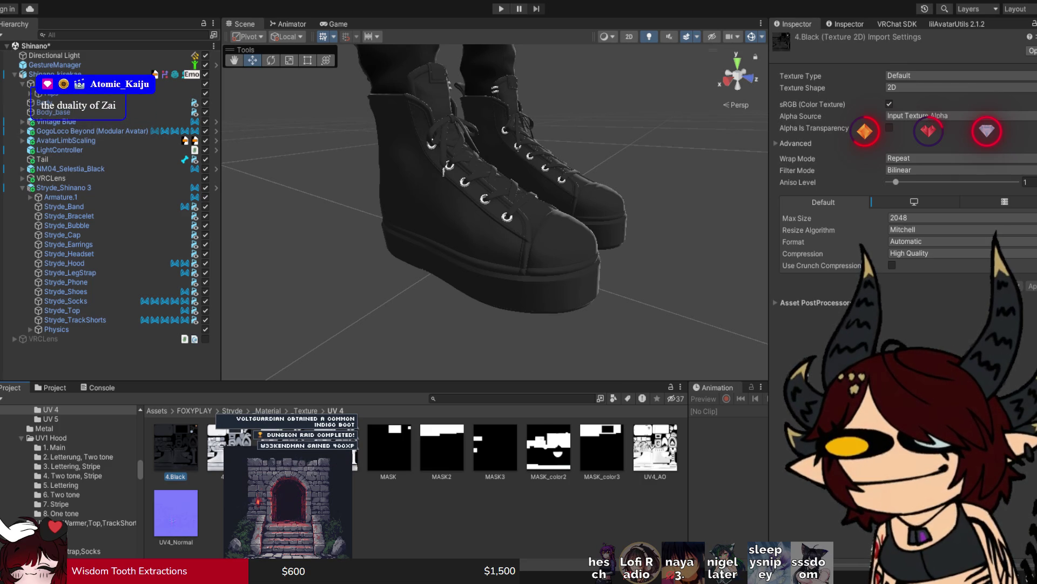
# Step: Orbit and zoom the Scene view to check the shoes' white laces, toe caps and soles
pyautogui.moveTo(494, 210); pyautogui.dragTo(457, 212)
pyautogui.scroll(6, 494, 211)
pyautogui.scroll(-8, 494, 211)
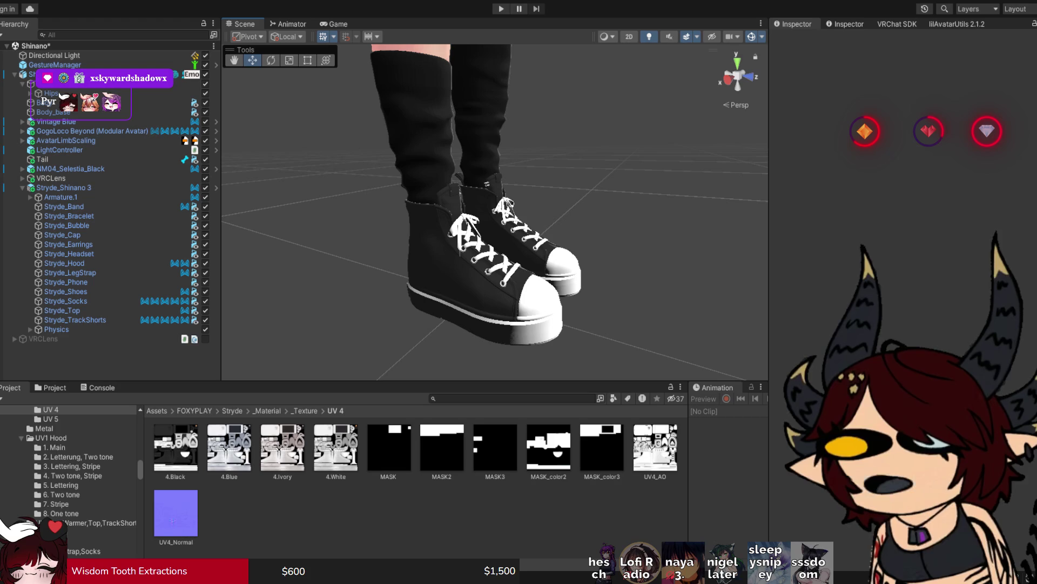
pyautogui.moveTo(486, 216); pyautogui.dragTo(400, 216)
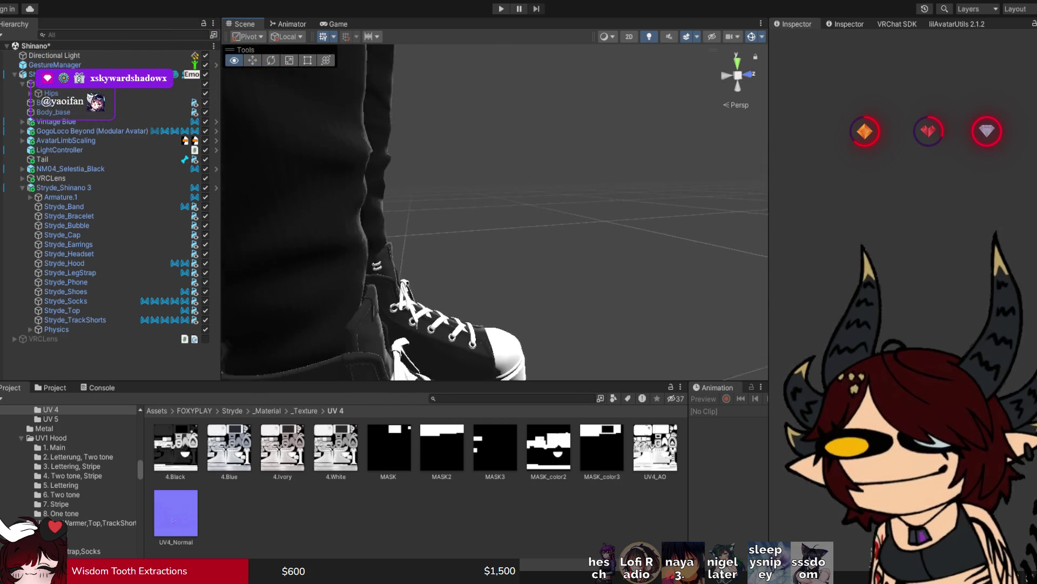
pyautogui.scroll(-5, 494, 210)
pyautogui.moveTo(494, 211)
pyautogui.mouseDown()
pyautogui.moveTo(438, 210)
pyautogui.moveTo(475, 211)
pyautogui.mouseUp()
pyautogui.scroll(5, 494, 211)
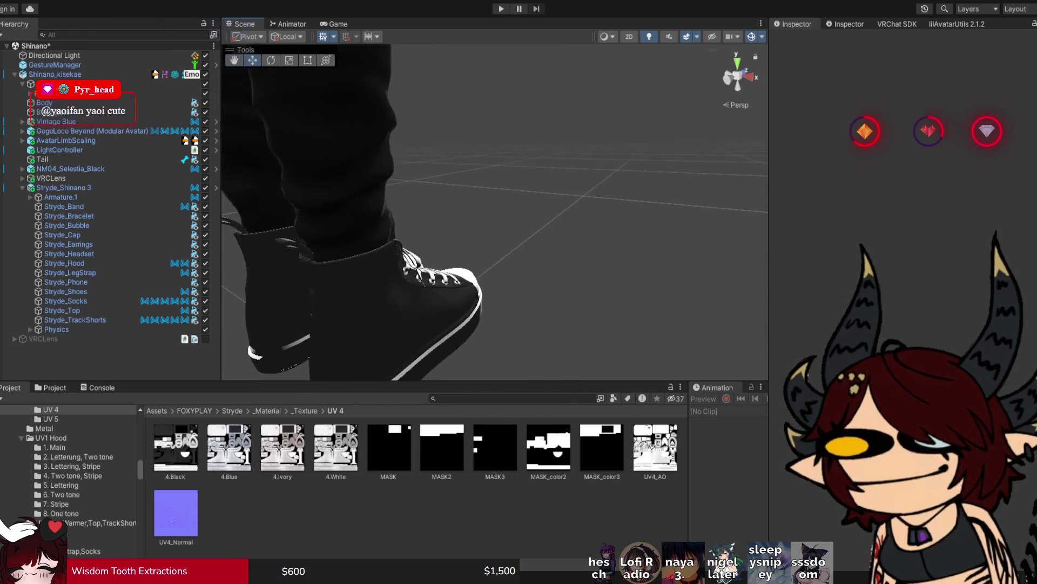
pyautogui.scroll(3, 495, 210)
pyautogui.scroll(-3, 494, 211)
# Step: Open the Stryde_Shoes' 1. UV4 Main material to its Shading > Shading settings
pyautogui.click(64, 187)
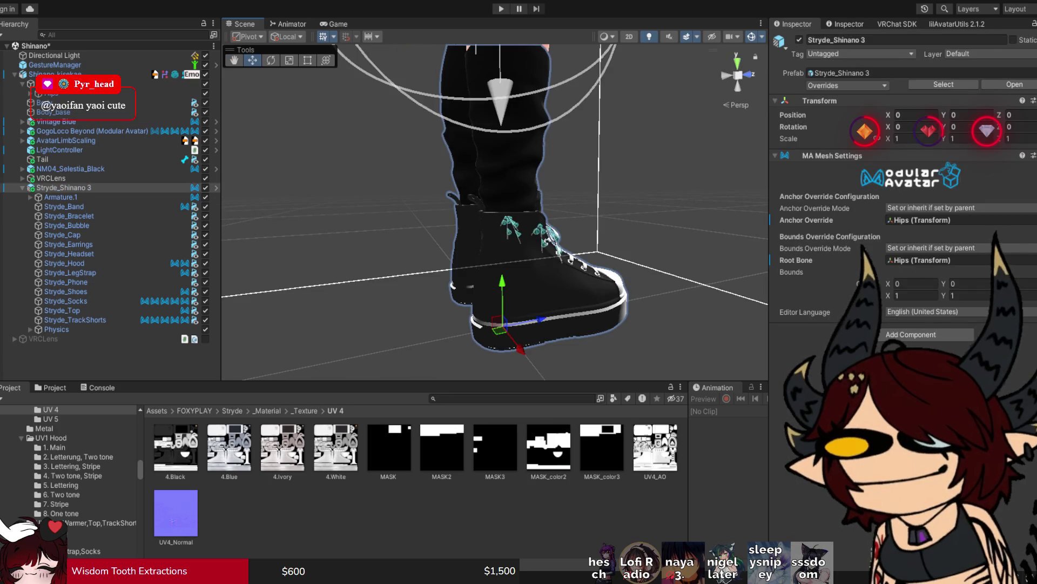
pyautogui.click(541, 292)
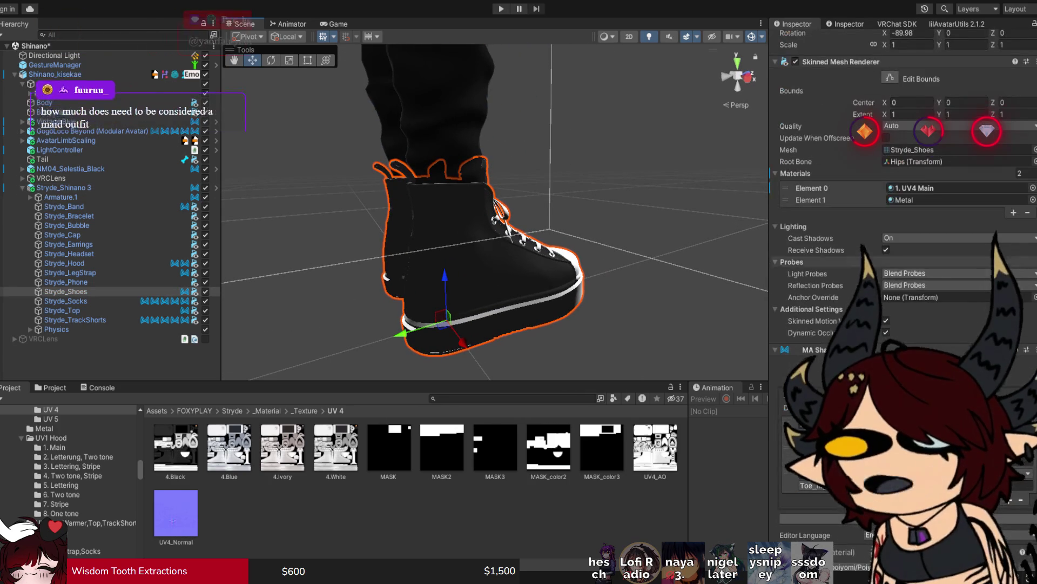
pyautogui.doubleClick(918, 188)
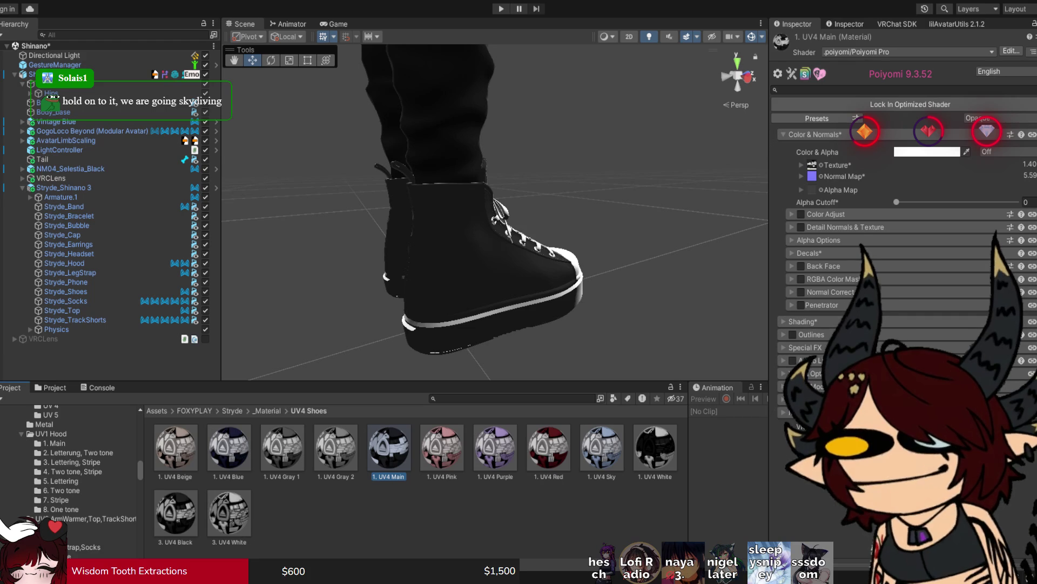
pyautogui.click(802, 322)
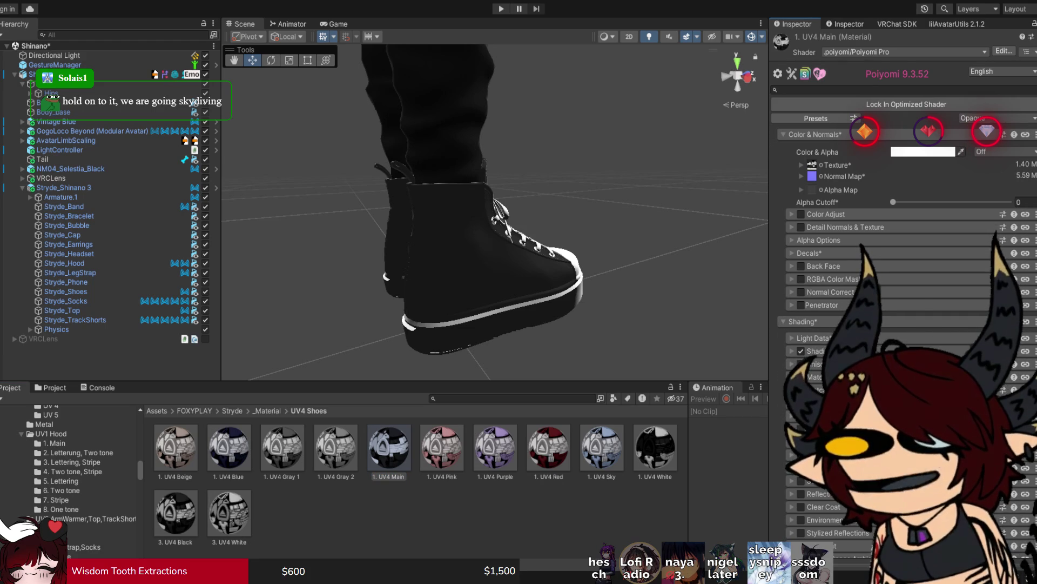
pyautogui.click(813, 351)
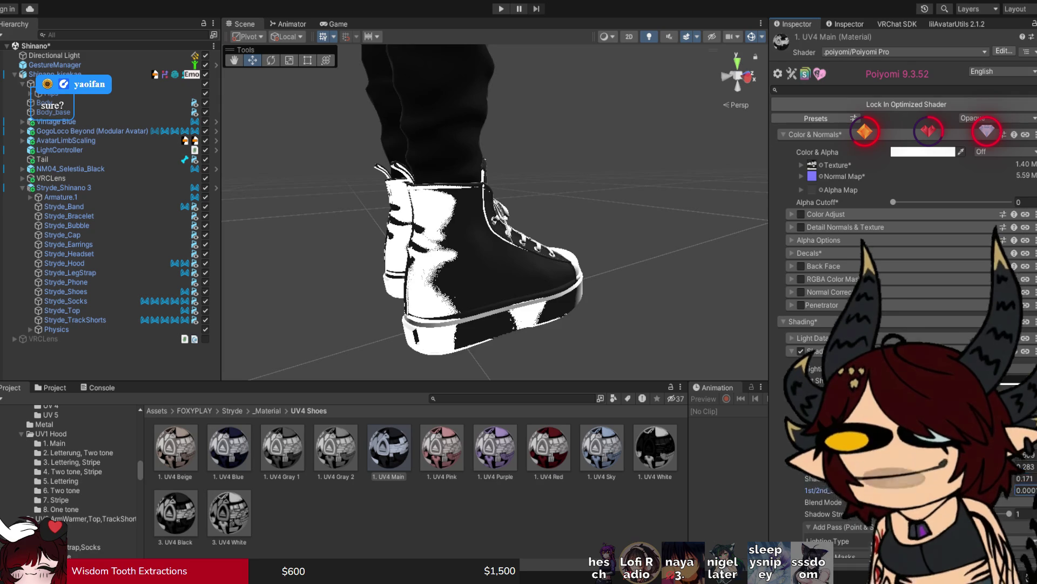
# Step: Enter shadow values 0.23 and 0.058, then view the shoes from behind
pyautogui.write('0.23')
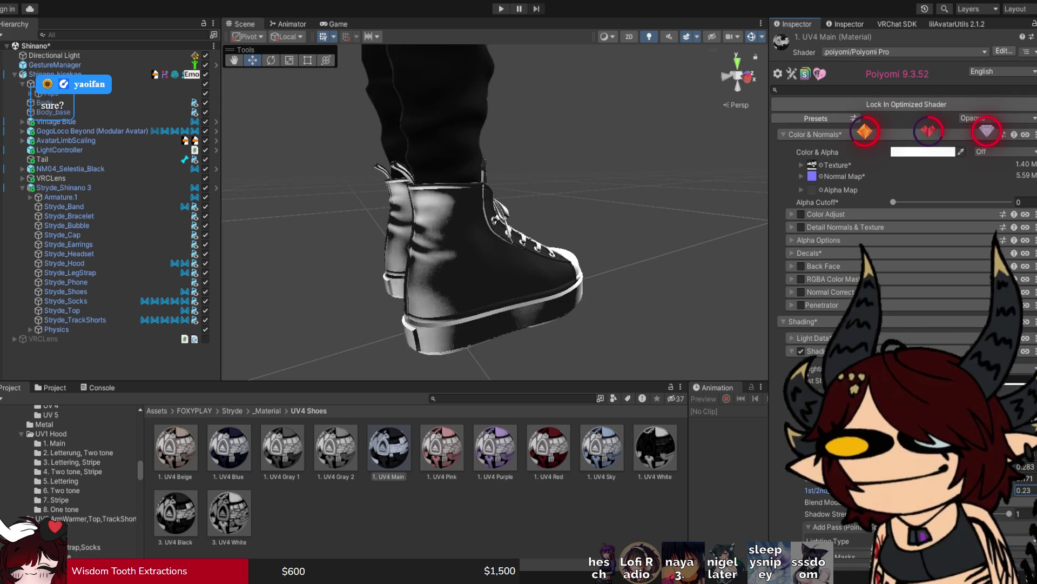
pyautogui.press('Return')
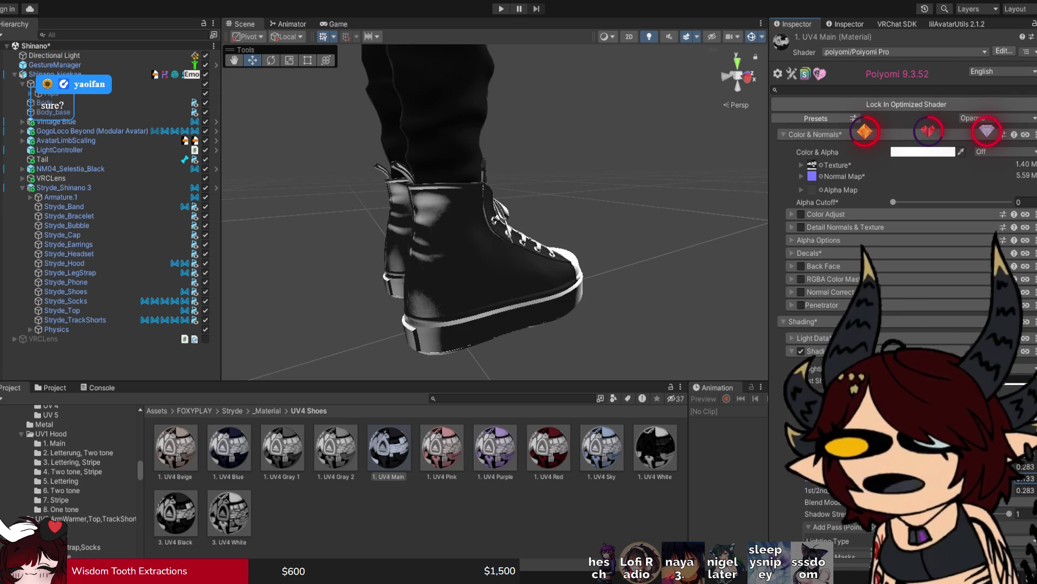
pyautogui.click(1023, 490)
pyautogui.write('0.13')
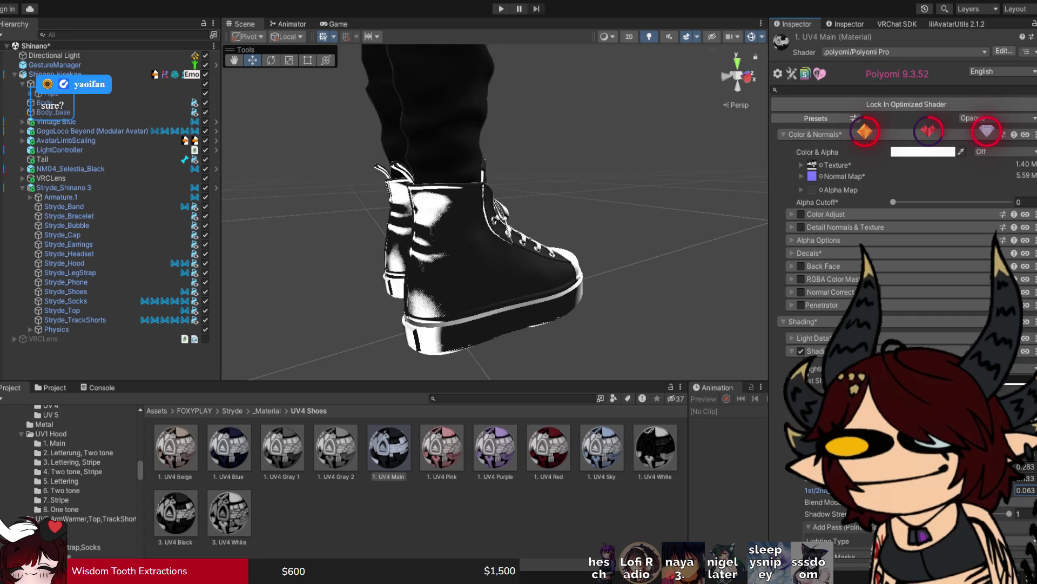
pyautogui.press('BackSpace')
pyautogui.press('BackSpace')
pyautogui.write('058')
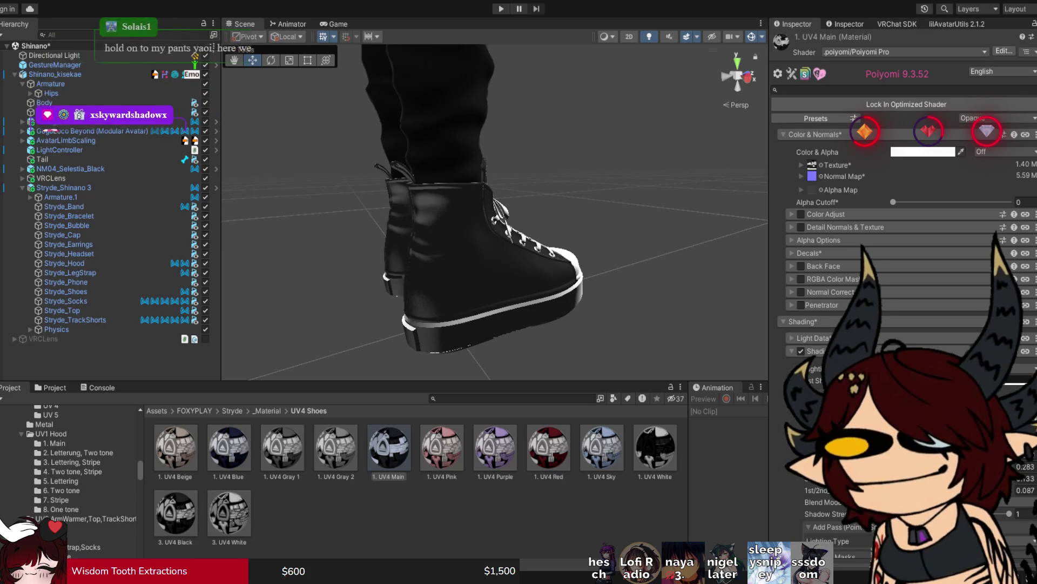
pyautogui.click(621, 302)
pyautogui.moveTo(621, 302)
pyautogui.mouseDown()
pyautogui.moveTo(313, 306)
pyautogui.moveTo(313, 373)
pyautogui.moveTo(329, 335)
pyautogui.moveTo(346, 330)
pyautogui.moveTo(360, 356)
pyautogui.mouseUp()
pyautogui.scroll(5, 494, 211)
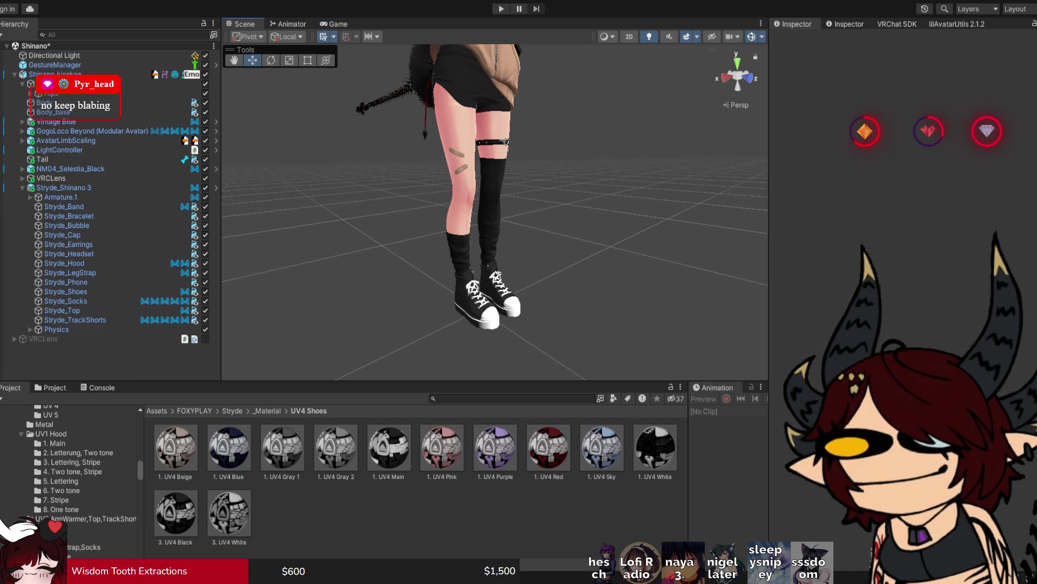
# Step: Open the Stryde_Socks' 3. UV3 Black material and switch its shader to .poiyomi/Poiyomi Pro
pyautogui.moveTo(486, 216); pyautogui.dragTo(286, 221)
pyautogui.click(449, 216)
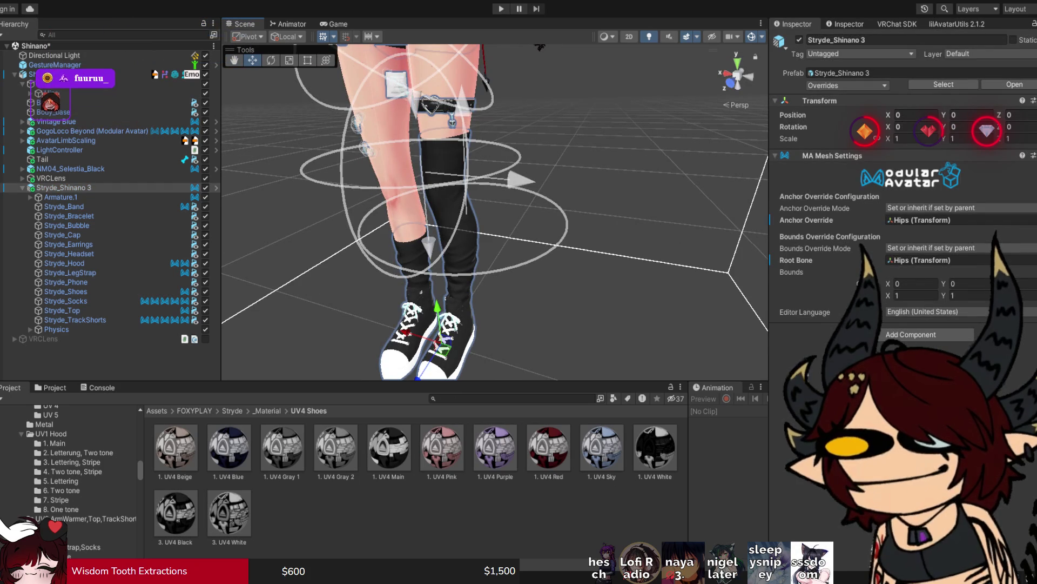
pyautogui.click(449, 216)
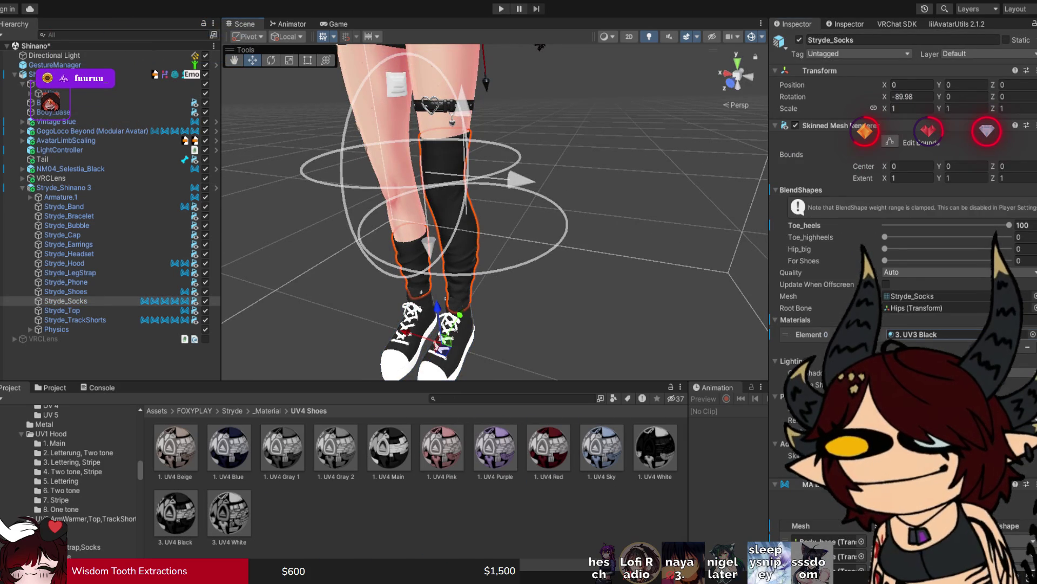
pyautogui.click(937, 334)
pyautogui.doubleClick(938, 333)
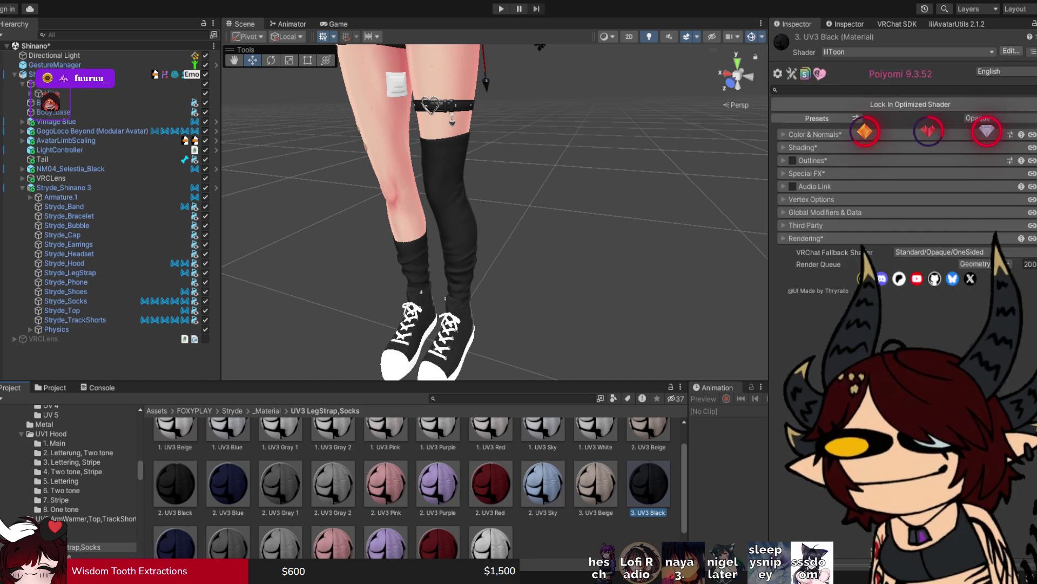
pyautogui.scroll(-10, 495, 210)
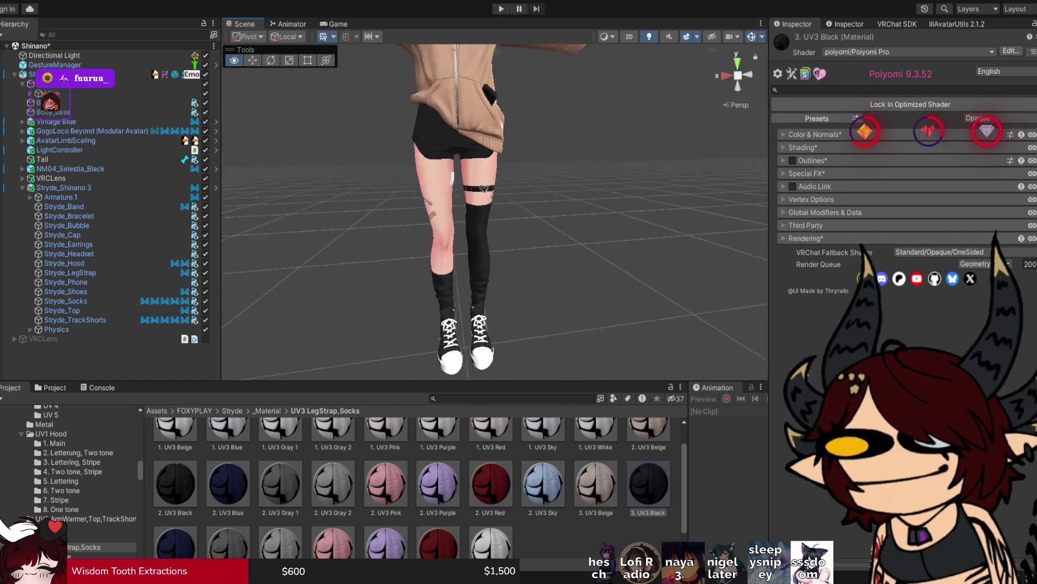
pyautogui.scroll(10, 497, 303)
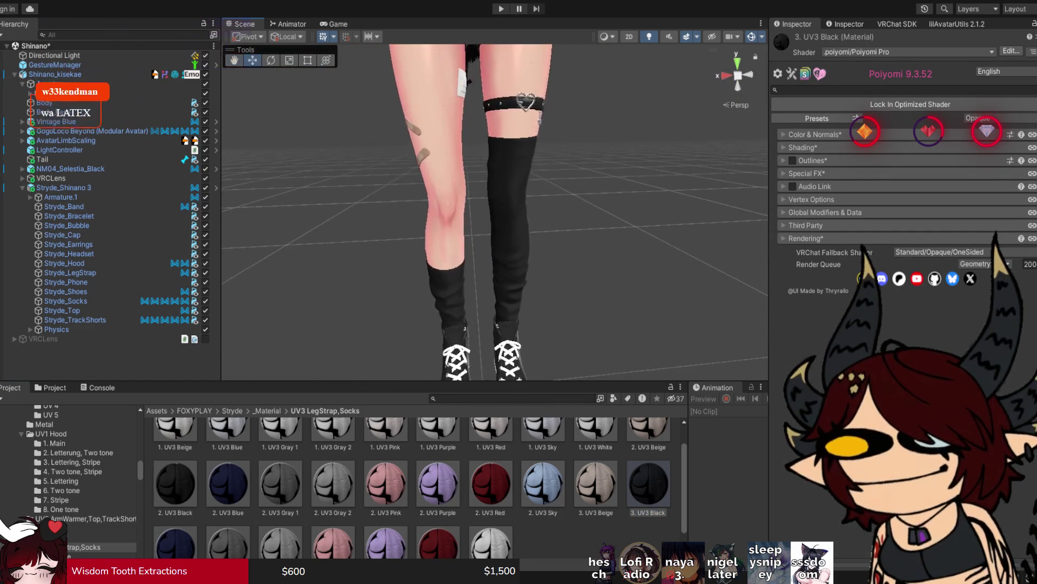
pyautogui.scroll(-2, 495, 213)
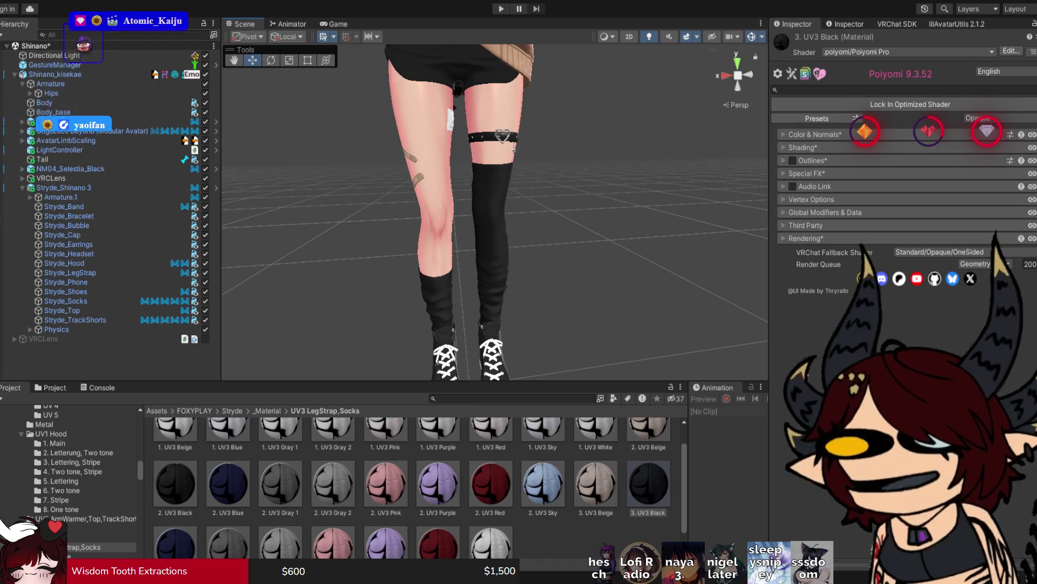
# Step: Set the sock material's Shading Lighting Type to ShadeMap
pyautogui.click(803, 147)
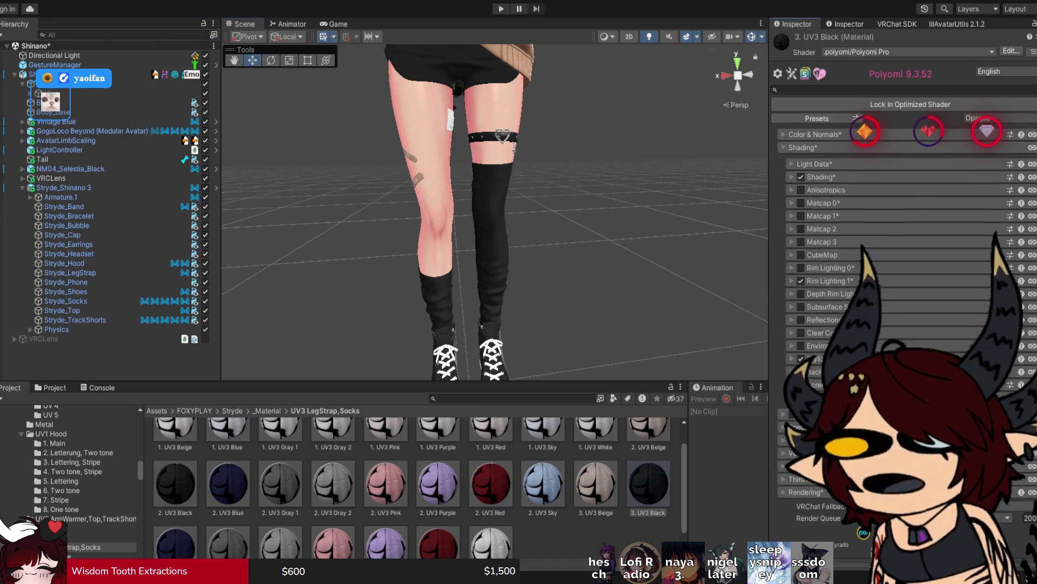
pyautogui.click(818, 177)
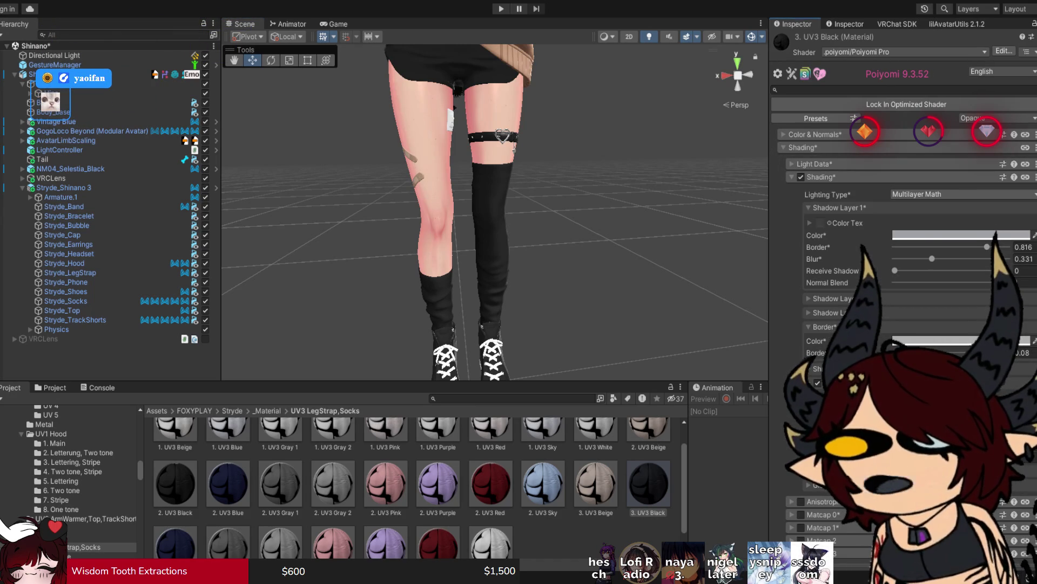
pyautogui.click(919, 225)
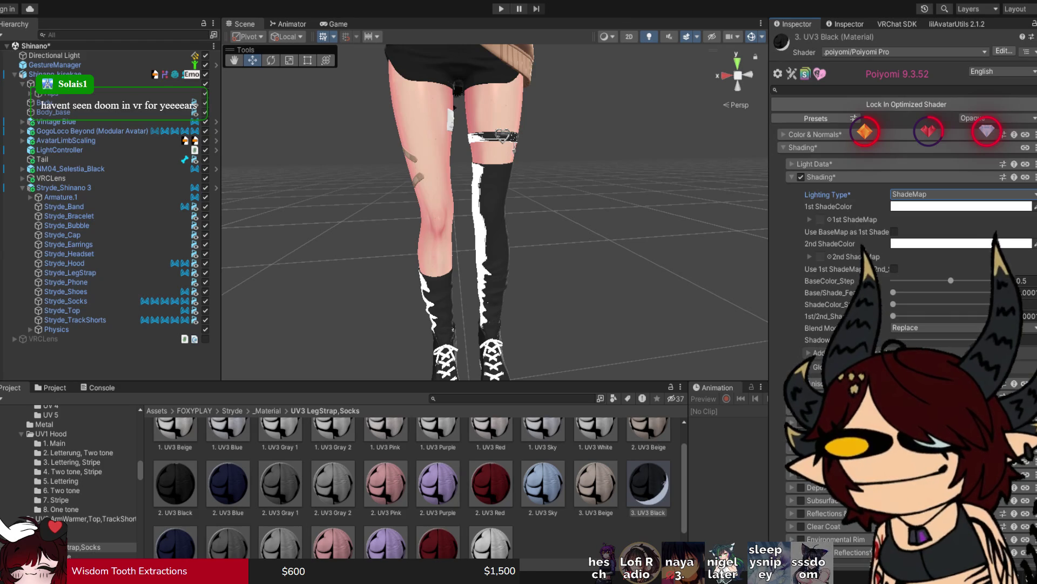
pyautogui.moveTo(494, 216); pyautogui.dragTo(435, 229)
# Step: Set BaseColor_Step 0.554, Base/Shade_Feather 0.378, ShadeColor_Step 0.125, more shade blend, and light-grey 2nd ShadeColor
pyautogui.moveTo(951, 281); pyautogui.dragTo(957, 280)
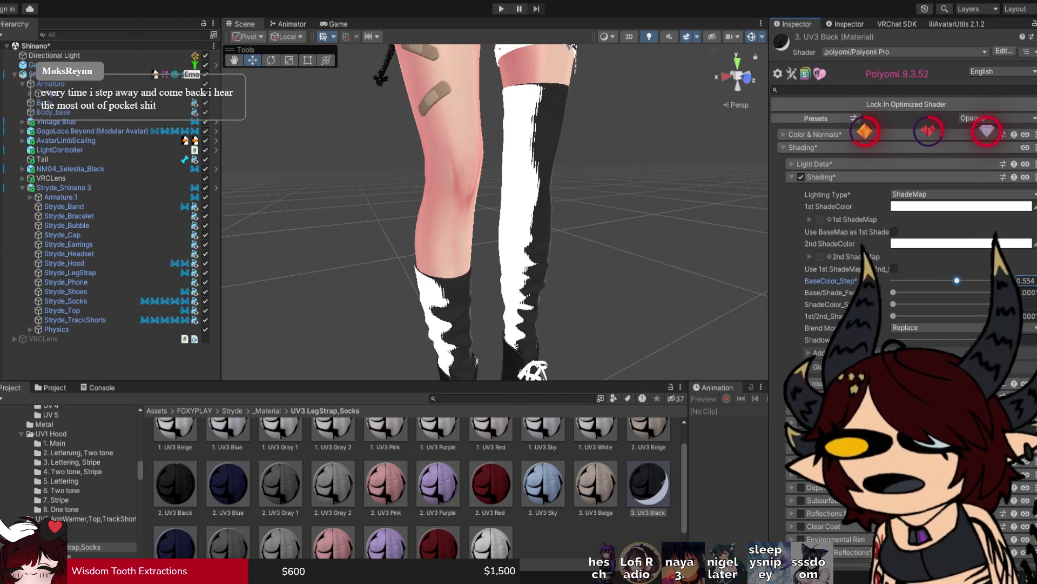
pyautogui.moveTo(893, 292)
pyautogui.mouseDown()
pyautogui.moveTo(954, 292)
pyautogui.moveTo(937, 292)
pyautogui.mouseUp()
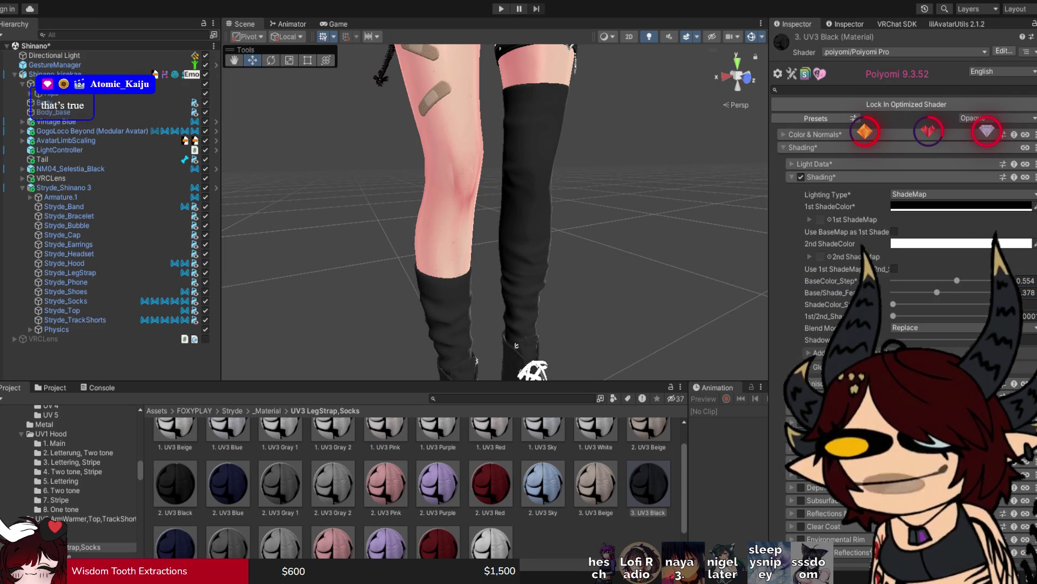
pyautogui.moveTo(893, 305); pyautogui.dragTo(907, 304)
pyautogui.moveTo(516, 345); pyautogui.dragTo(676, 346)
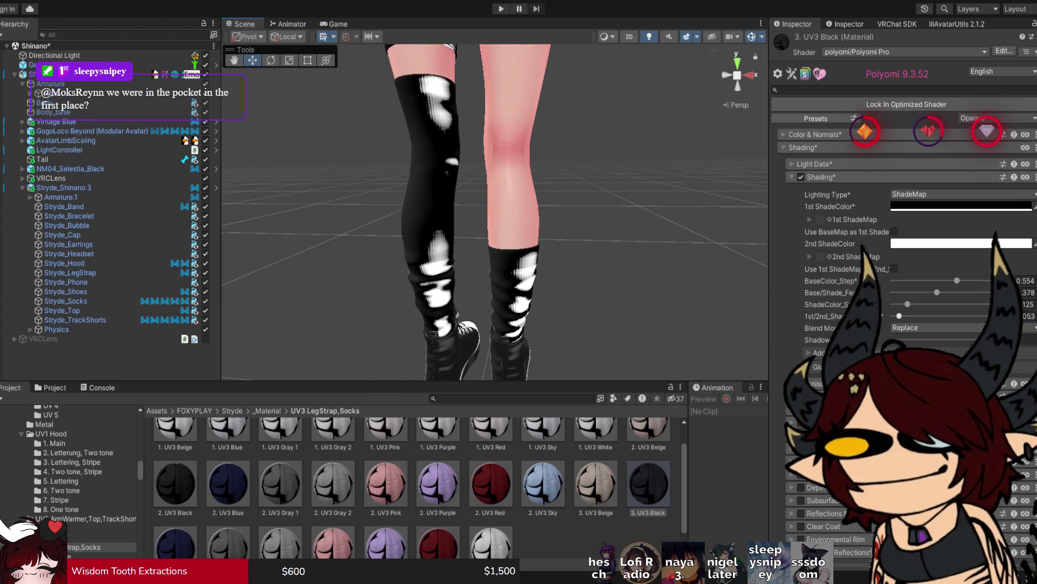
pyautogui.moveTo(899, 316); pyautogui.dragTo(911, 316)
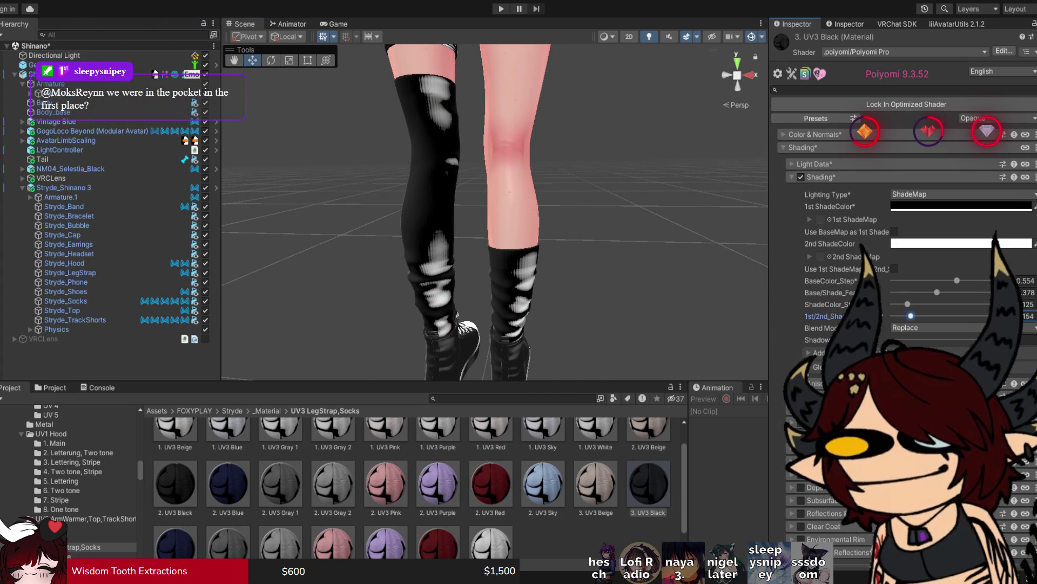
pyautogui.click(951, 243)
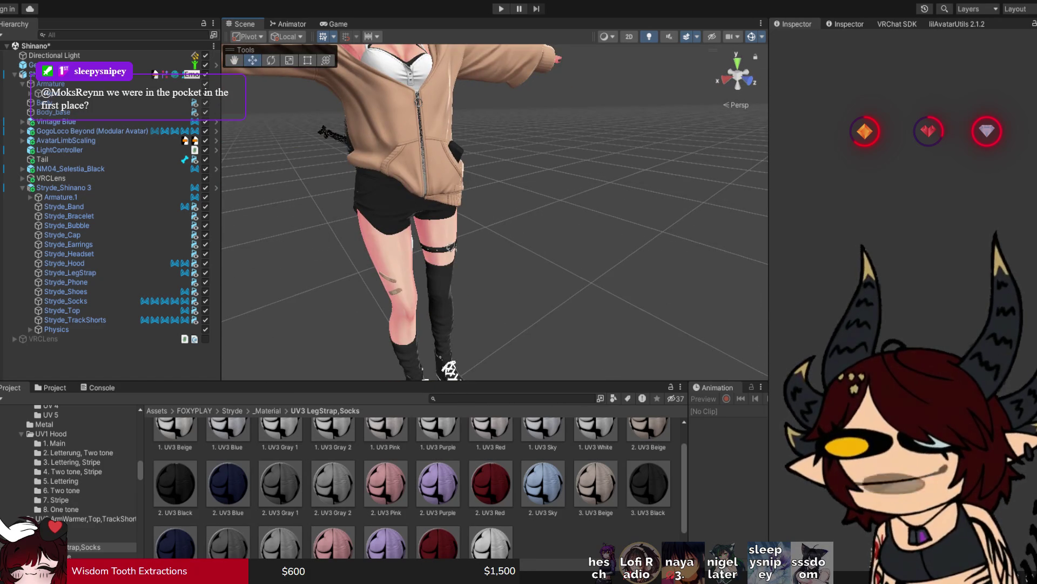
# Step: Save the Shinano scene with Ctrl+S and zoom out to the full avatar
pyautogui.hotkey('ctrl', 's')
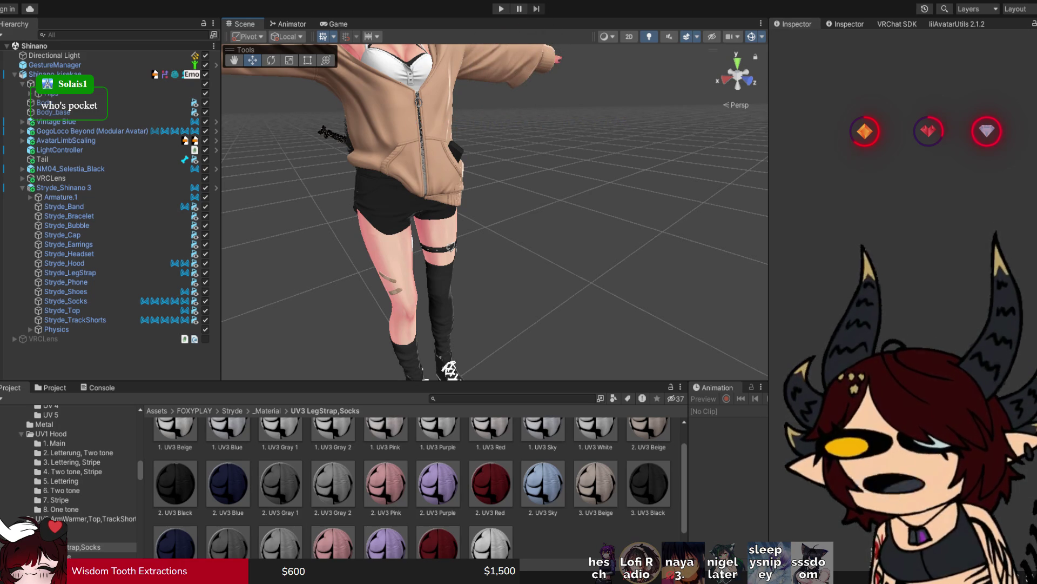
pyautogui.scroll(-5, 494, 212)
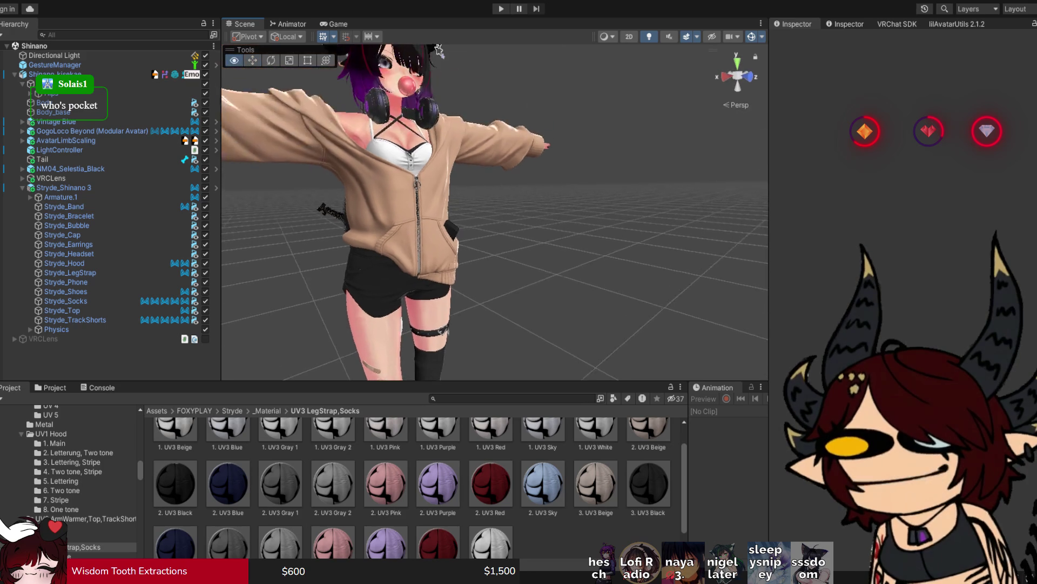
# Step: Open the Stryde_Hood's 8. UV1 Beige material and switch its Lighting Type to ShadeMap
pyautogui.doubleClick(64, 188)
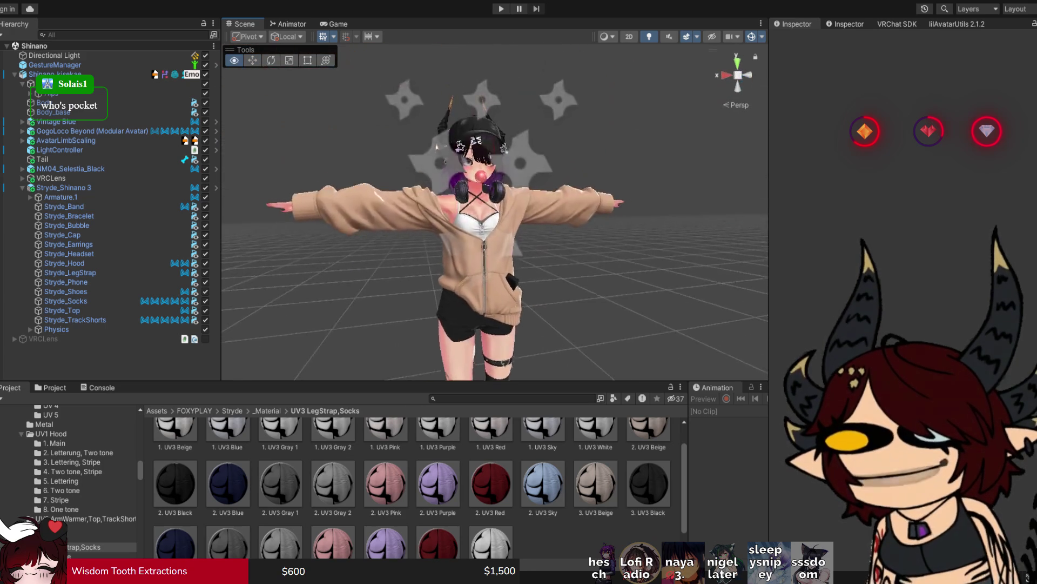
pyautogui.click(540, 303)
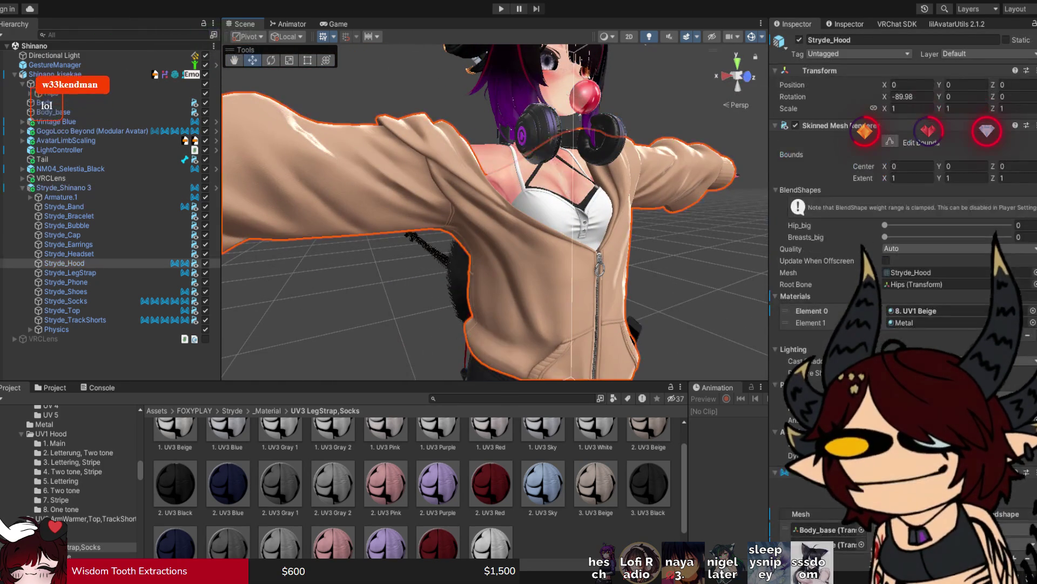
pyautogui.doubleClick(940, 311)
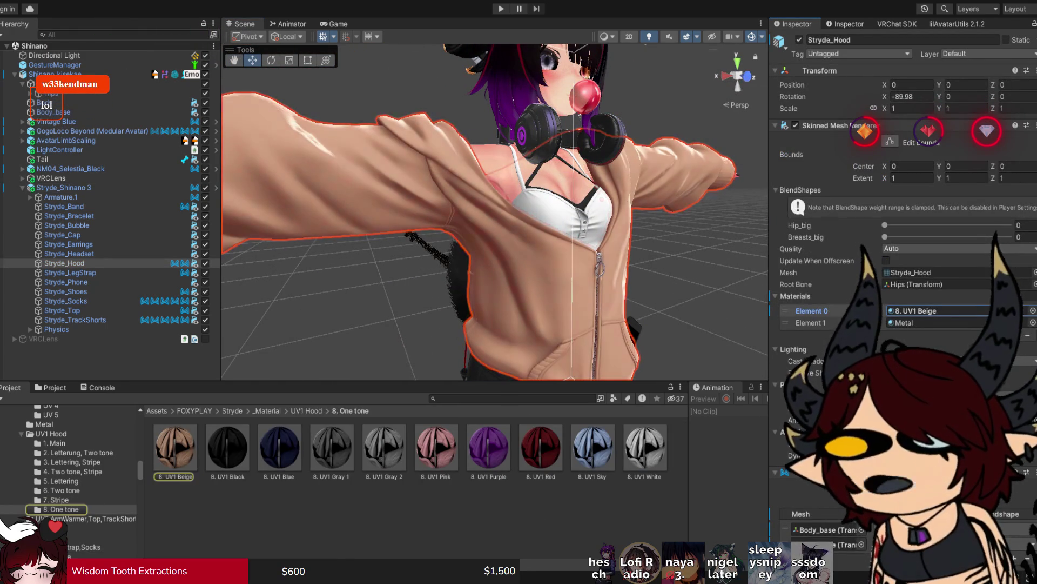
pyautogui.click(809, 253)
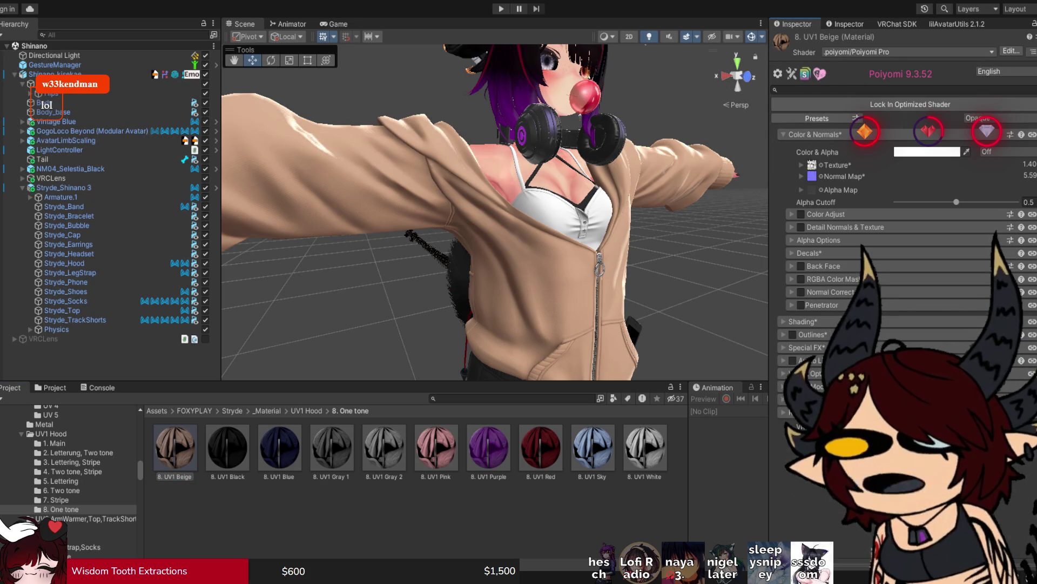
pyautogui.click(802, 322)
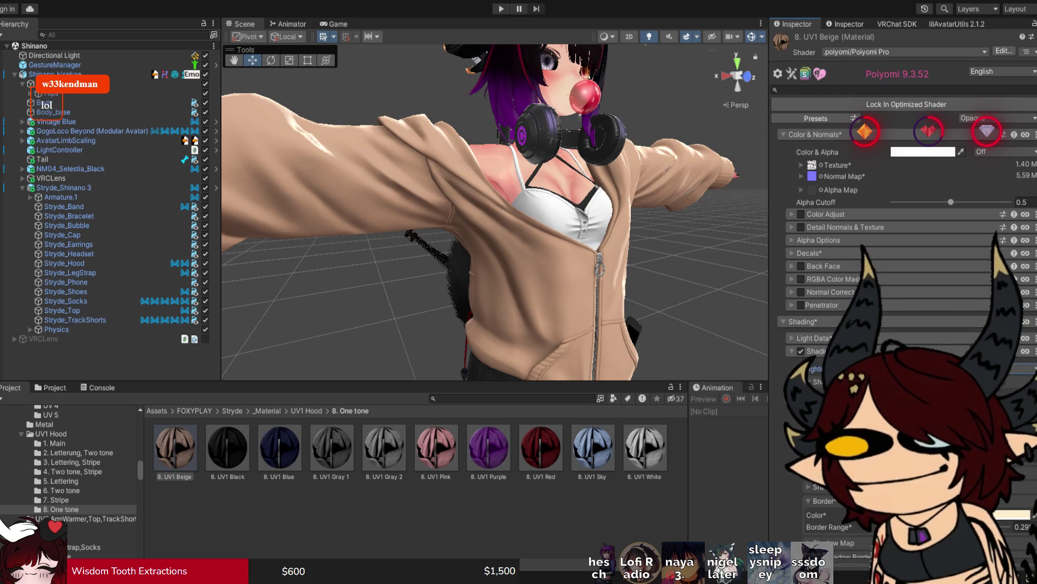
pyautogui.scroll(-3, 902, 216)
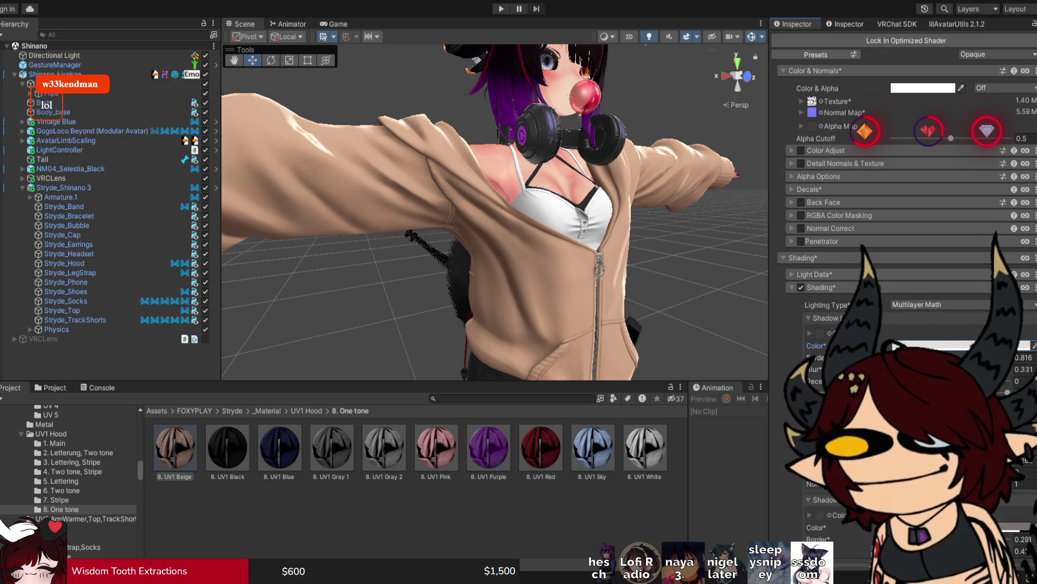
pyautogui.scroll(-9, 902, 216)
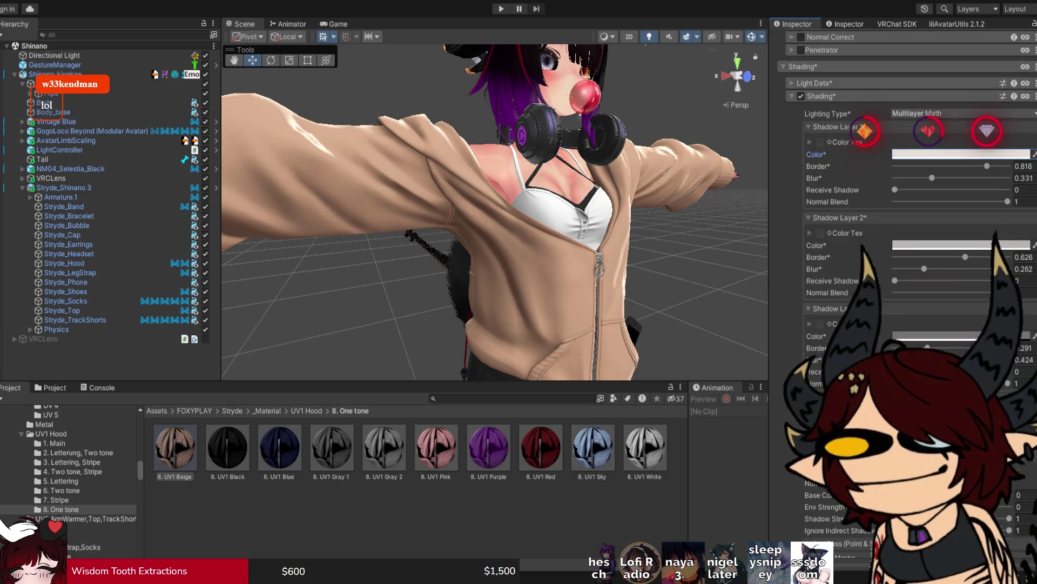
pyautogui.scroll(3, 902, 216)
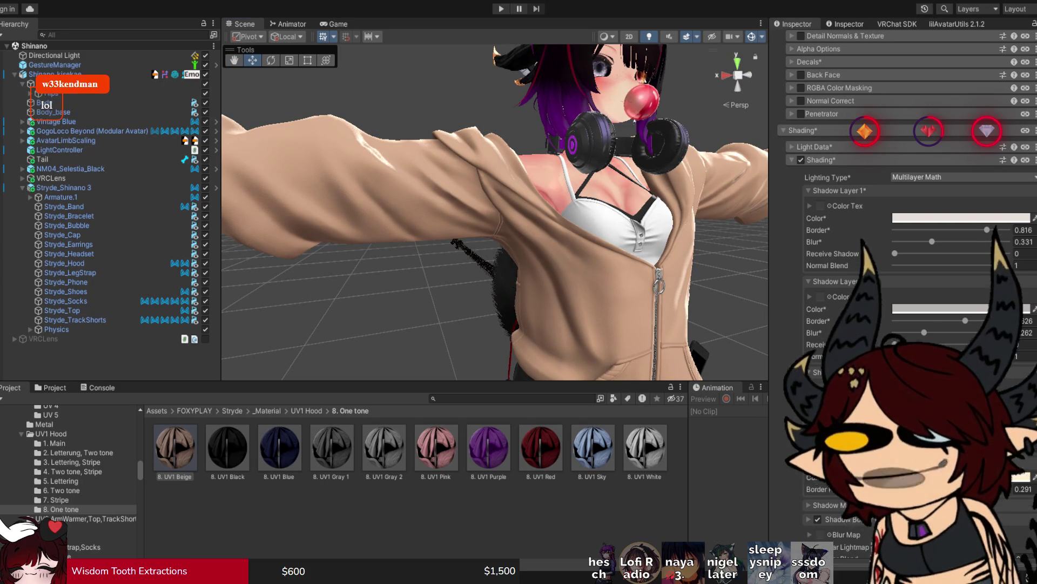
pyautogui.hotkey('ctrl', 'z')
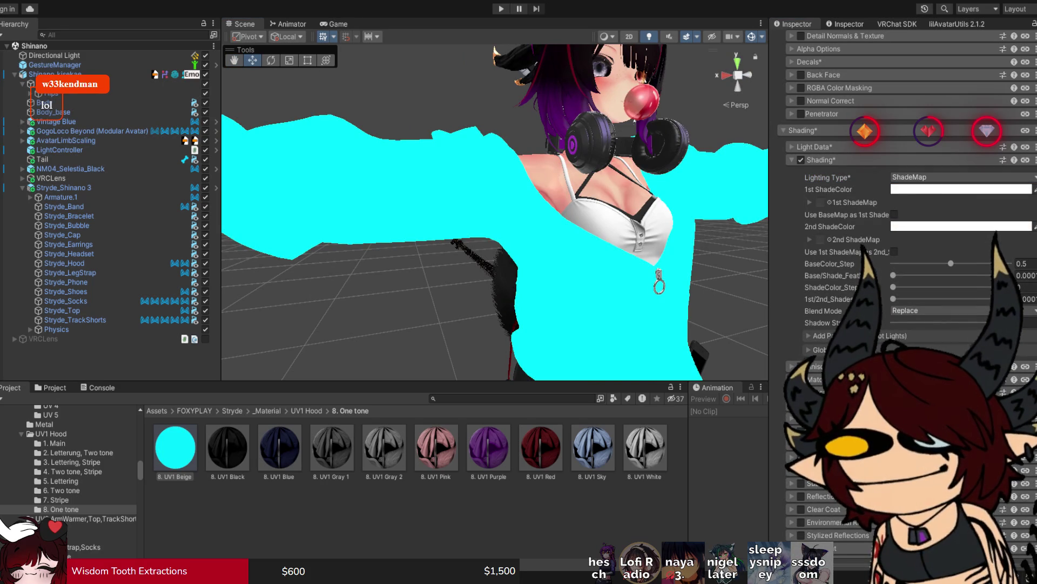
# Step: Give the hood a darker tan 1st ShadeColor, BaseColor_Step 0.573 and Base/Shade_Feather 0.393
pyautogui.hotkey('ctrl', 'z')
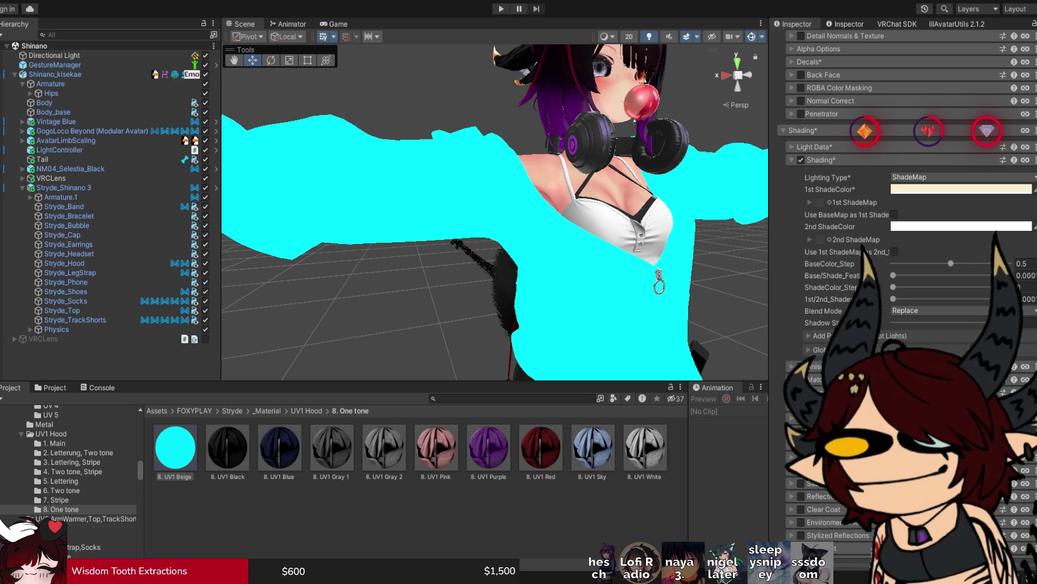
pyautogui.hotkey('ctrl', 'z')
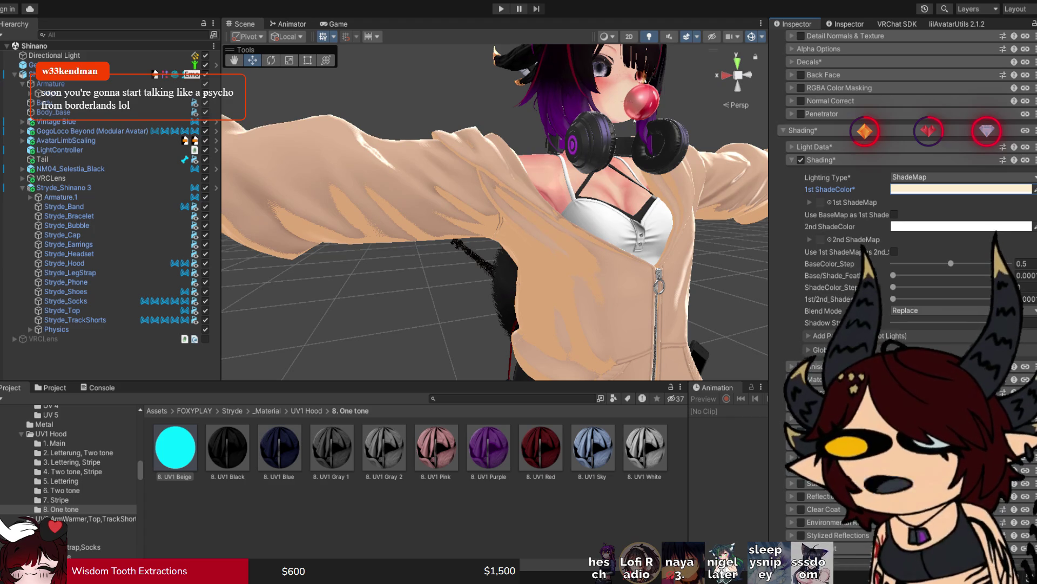
pyautogui.moveTo(893, 275)
pyautogui.mouseDown()
pyautogui.moveTo(943, 275)
pyautogui.moveTo(956, 263)
pyautogui.mouseUp()
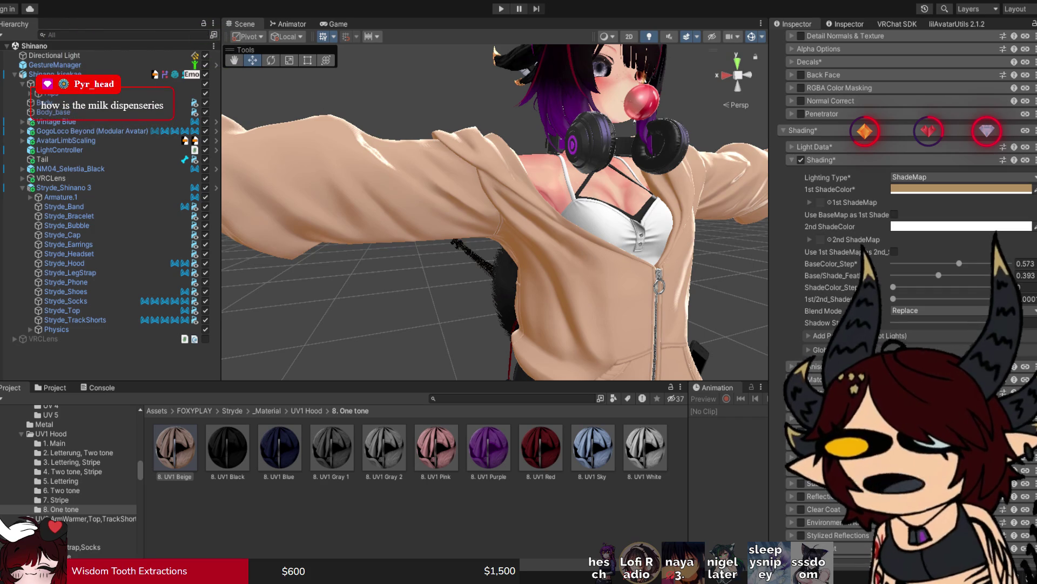
# Step: Make the hood's 2nd shade colour pale cream, with ShadeColor_Step 0.173 and 1st/2nd shade feather 0.513
pyautogui.click(962, 189)
pyautogui.moveTo(893, 287); pyautogui.dragTo(952, 299)
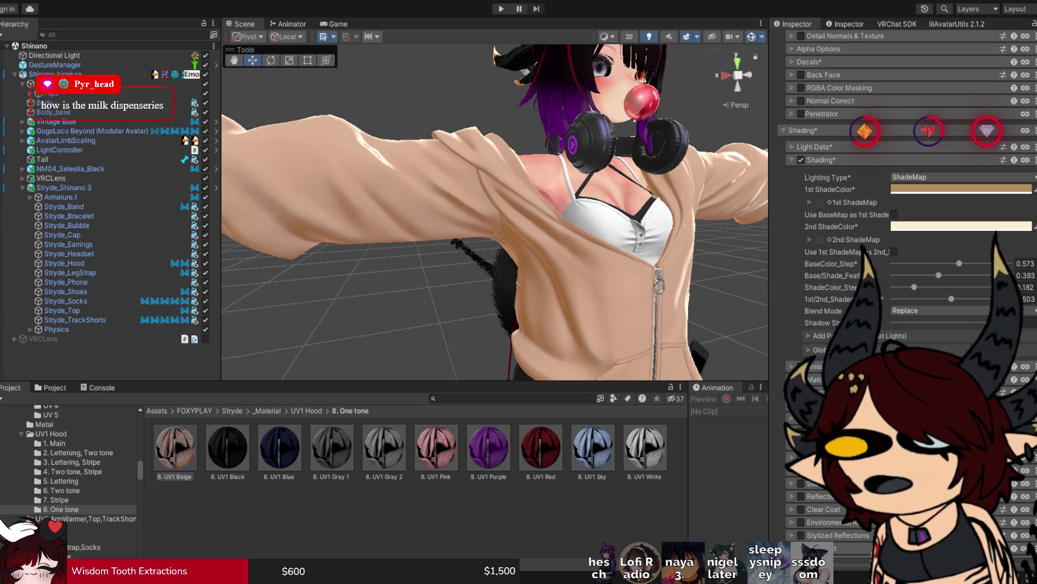
pyautogui.moveTo(914, 287)
pyautogui.mouseDown()
pyautogui.moveTo(900, 287)
pyautogui.moveTo(952, 298)
pyautogui.moveTo(912, 287)
pyautogui.mouseUp()
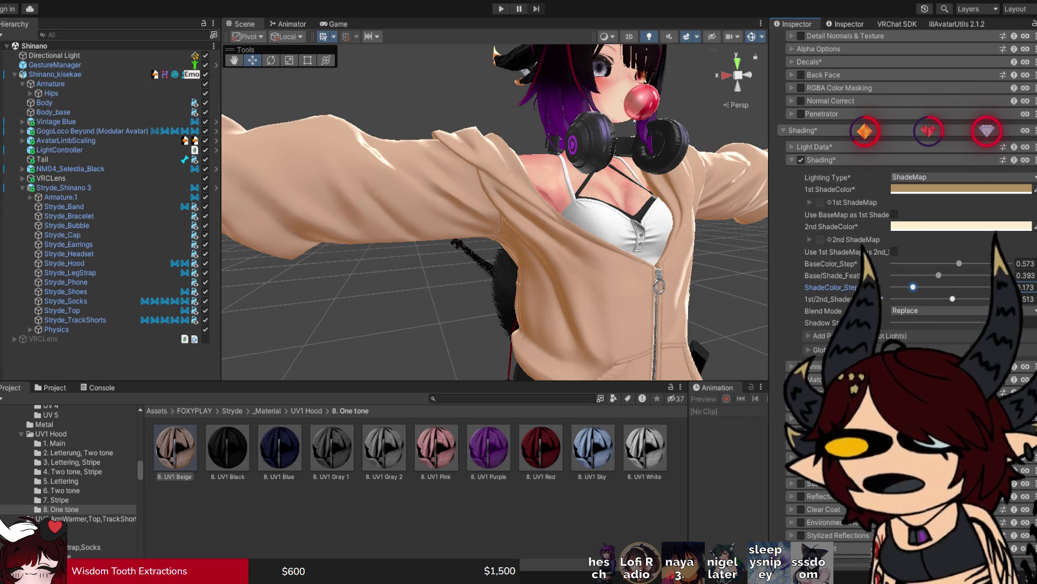
pyautogui.moveTo(964, 298)
pyautogui.mouseDown()
pyautogui.moveTo(941, 298)
pyautogui.moveTo(963, 298)
pyautogui.moveTo(952, 298)
pyautogui.mouseUp()
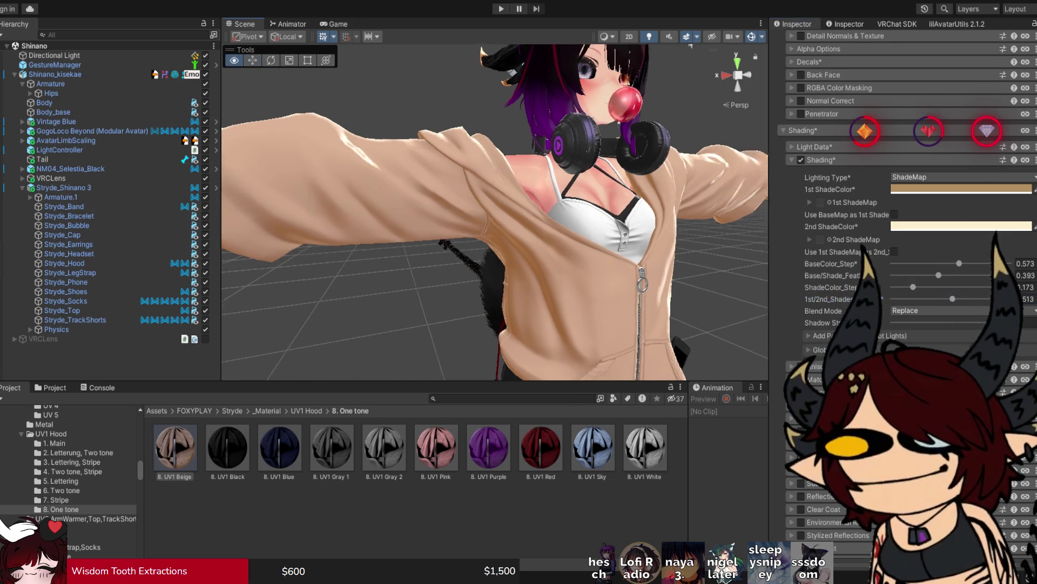
pyautogui.keyDown('alt'); pyautogui.moveTo(378, 216); pyautogui.dragTo(514, 216); pyautogui.keyUp('alt')
pyautogui.click(324, 297)
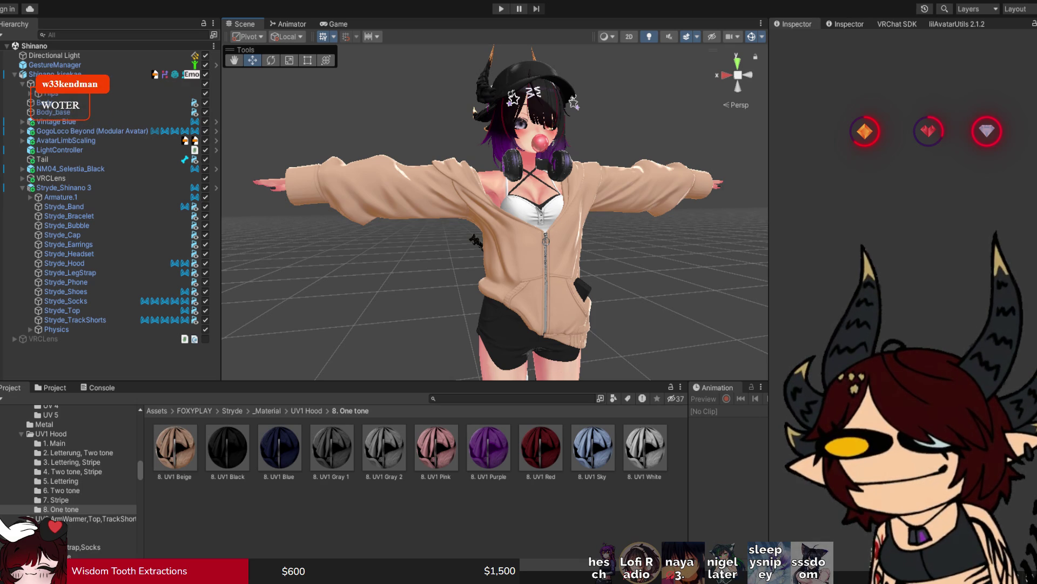
# Step: Open Stryde_Hood's 8. UV1 Beige Poiyomi material and expand its Rim Lighting 1 and Shading sections
pyautogui.click(519, 281)
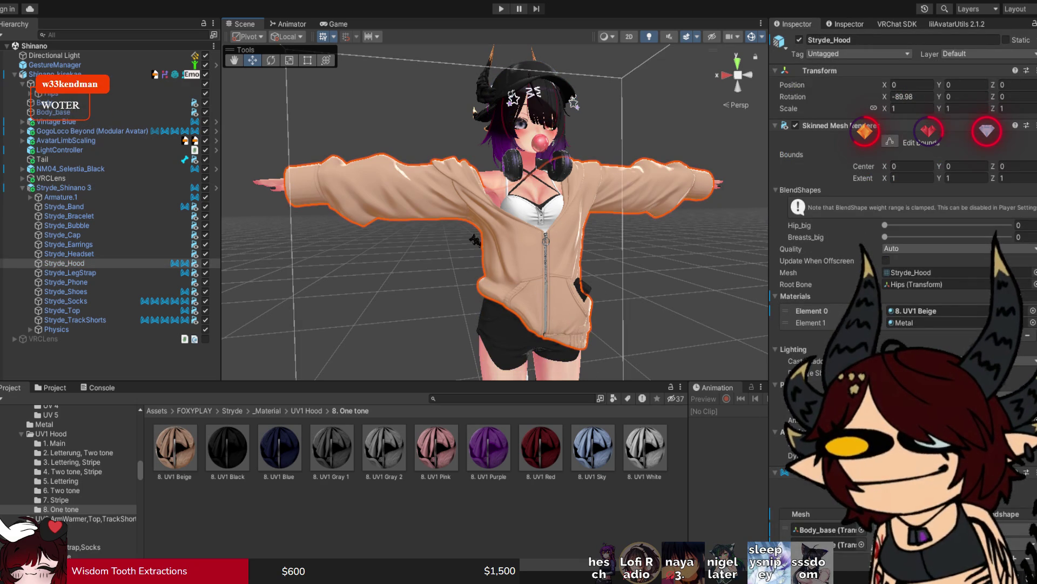
pyautogui.click(175, 447)
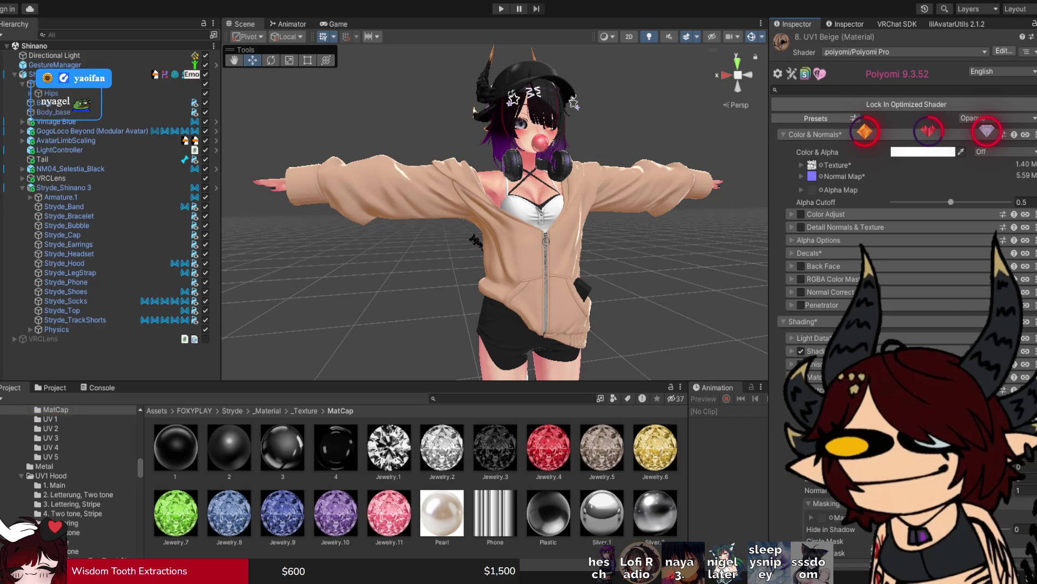
pyautogui.scroll(-3, 902, 216)
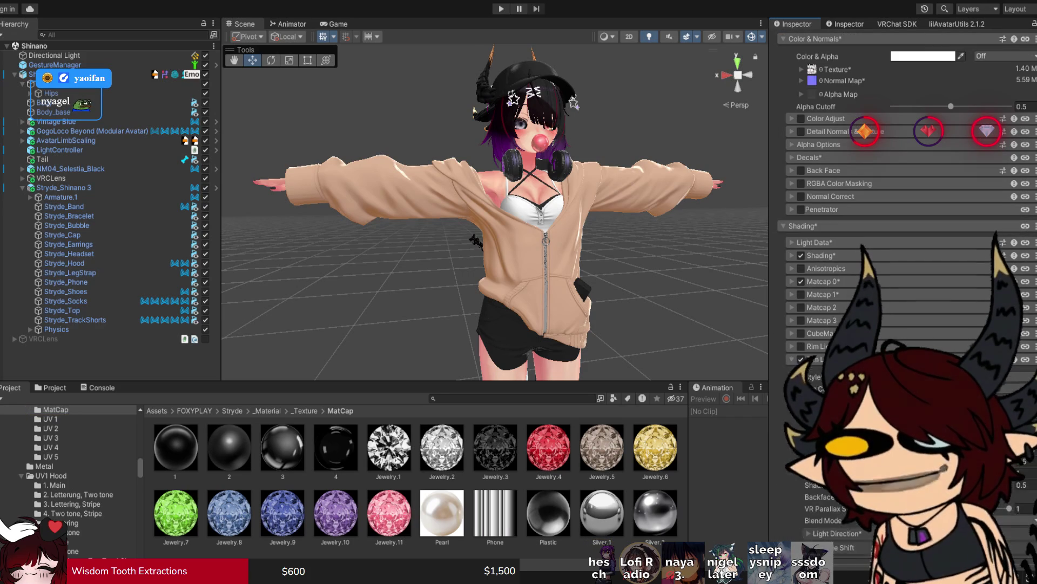
pyautogui.click(827, 358)
pyautogui.scroll(-4, 827, 358)
pyautogui.scroll(3, 494, 212)
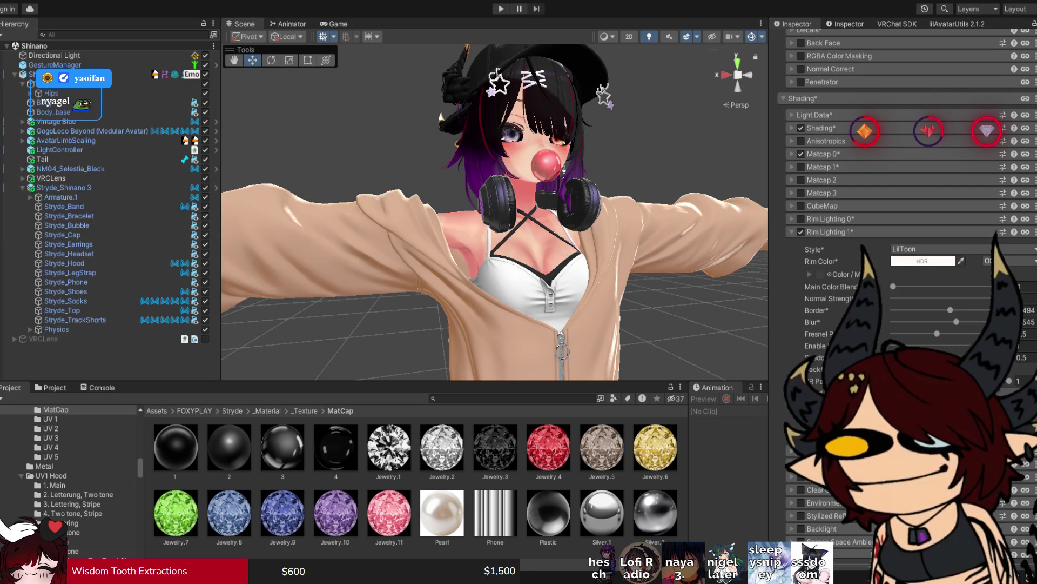
pyautogui.click(961, 261)
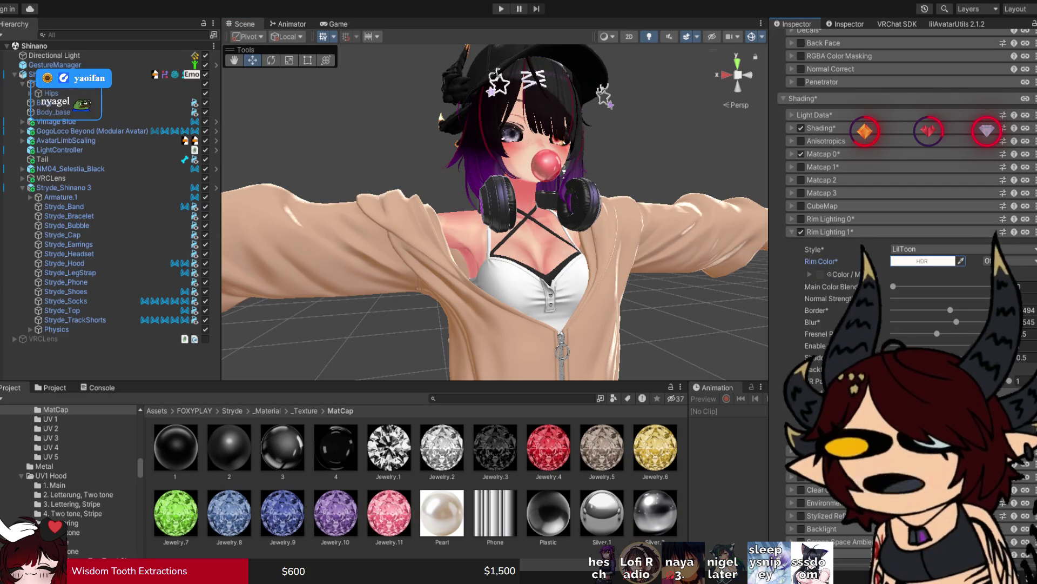
pyautogui.click(820, 128)
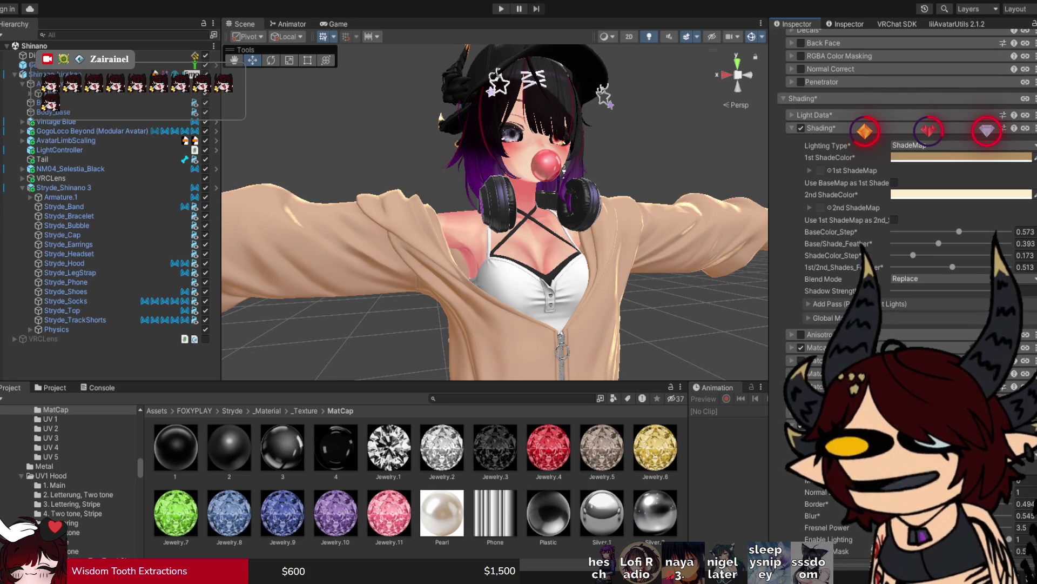
# Step: Orbit and zoom around the avatar to inspect the beige hoodie's shading from several angles
pyautogui.scroll(-3, 908, 216)
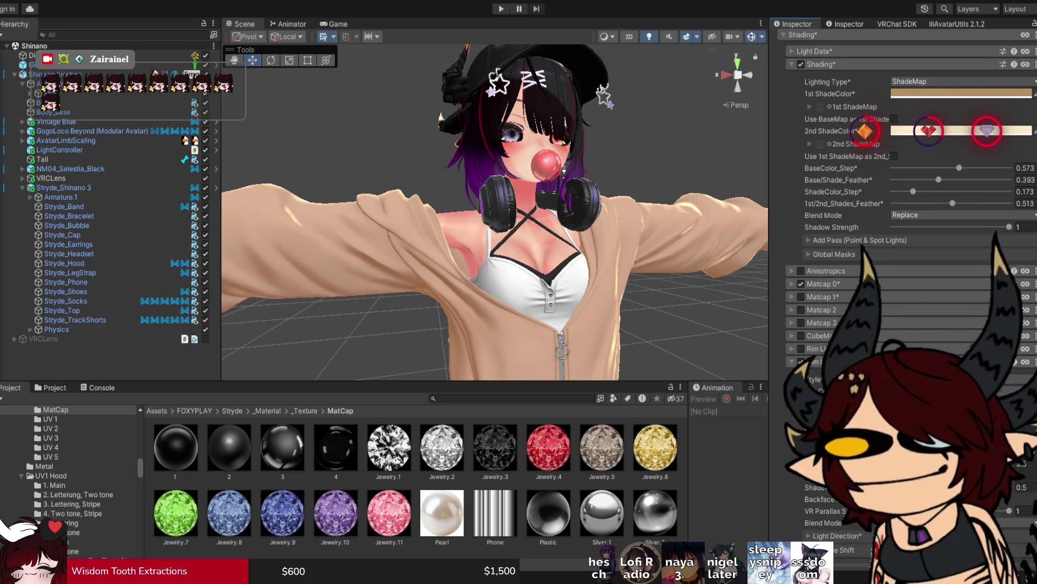
pyautogui.moveTo(487, 217); pyautogui.dragTo(583, 216)
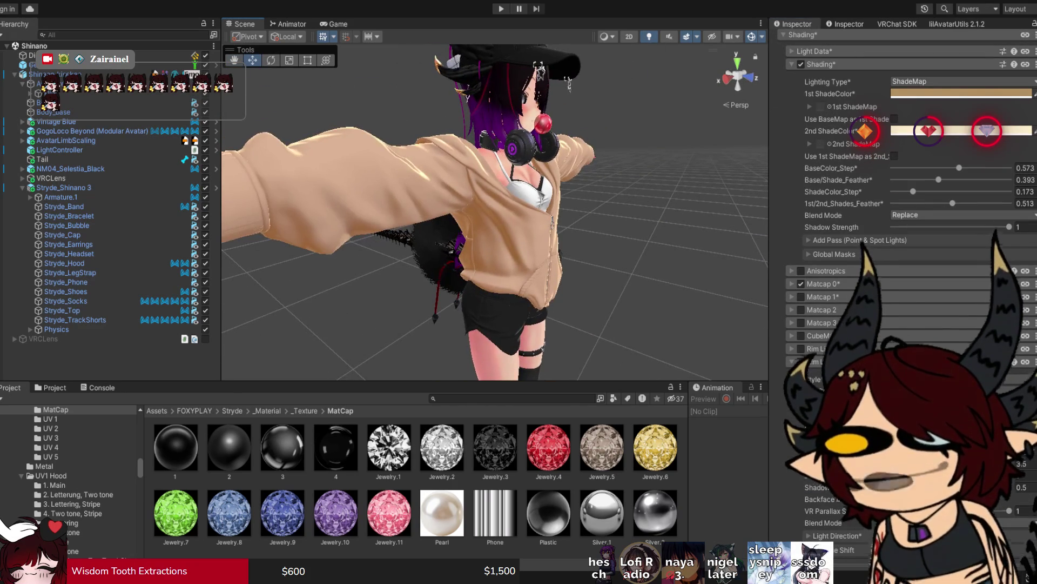
pyautogui.scroll(-3, 908, 216)
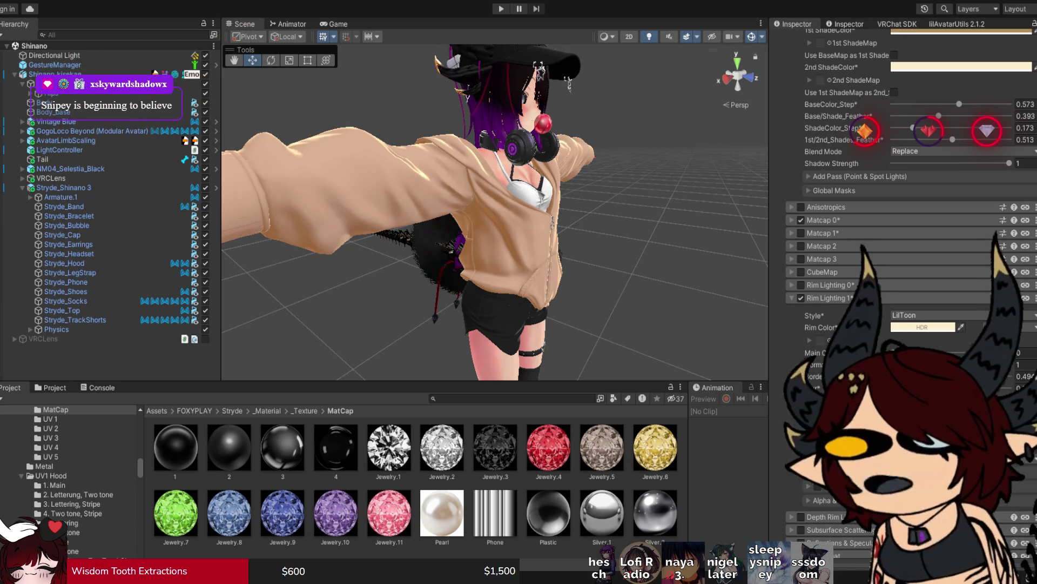
pyautogui.moveTo(487, 216); pyautogui.dragTo(594, 222)
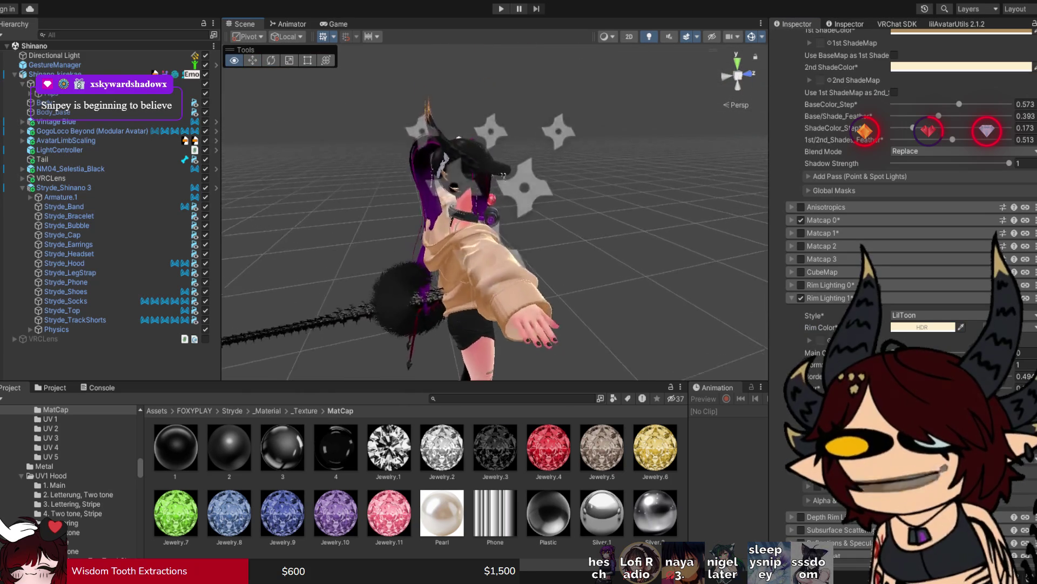
pyautogui.scroll(10, 494, 210)
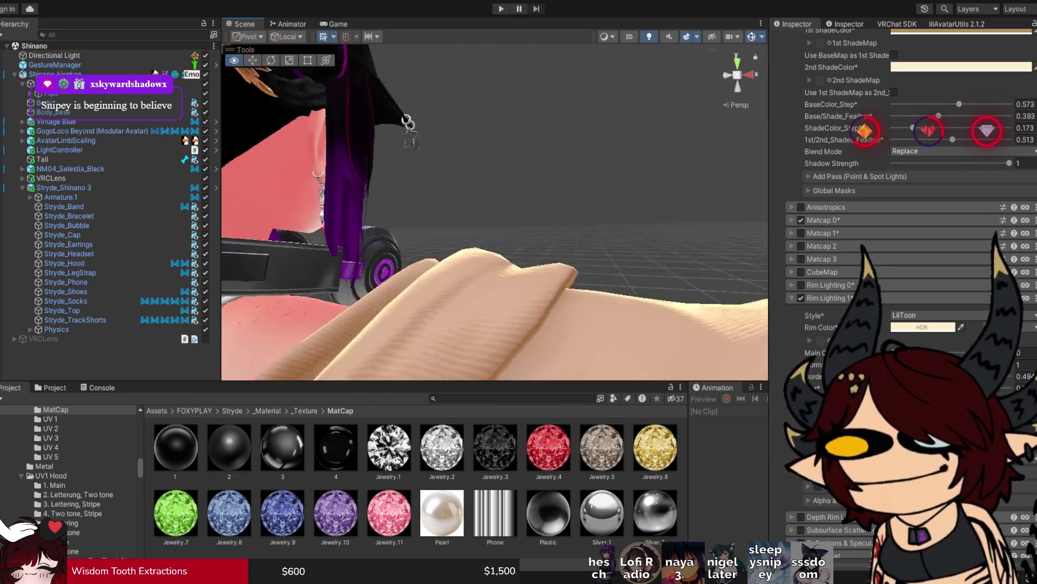
pyautogui.moveTo(494, 211); pyautogui.dragTo(589, 218)
pyautogui.scroll(3, 908, 162)
pyautogui.scroll(3, 908, 162)
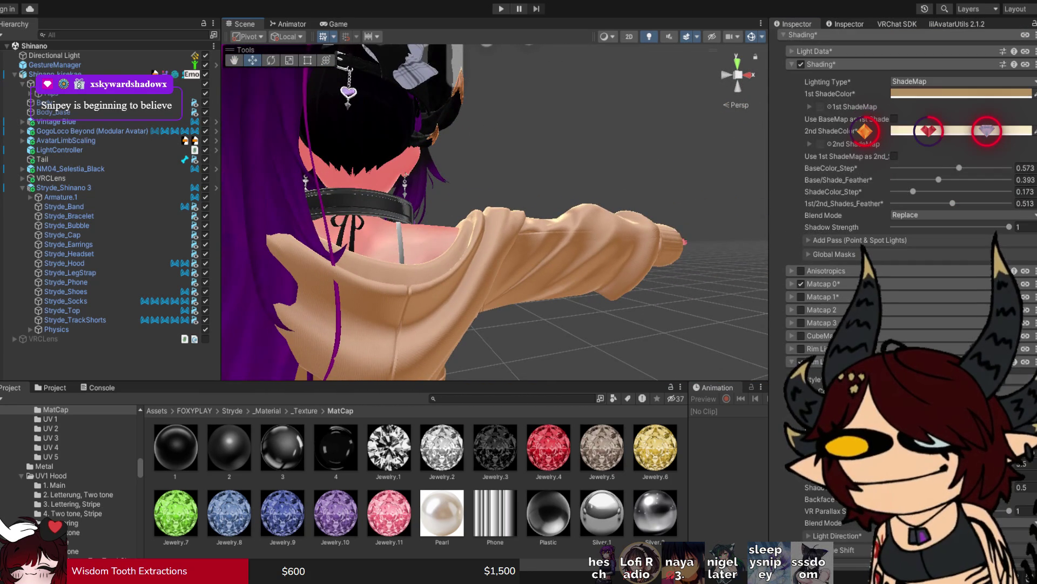
pyautogui.moveTo(495, 216)
pyautogui.mouseDown()
pyautogui.moveTo(522, 238)
pyautogui.moveTo(341, 224)
pyautogui.mouseUp()
pyautogui.scroll(2, 495, 216)
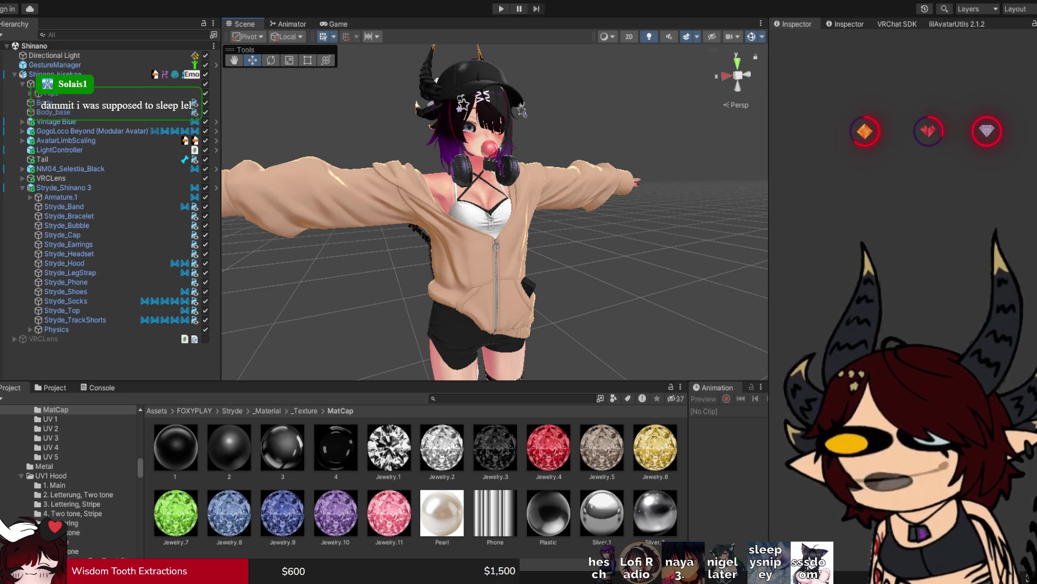
# Step: Deactivate the Stryde_Hood object, comparing with and without the hood before leaving it hidden
pyautogui.click(64, 187)
pyautogui.click(64, 264)
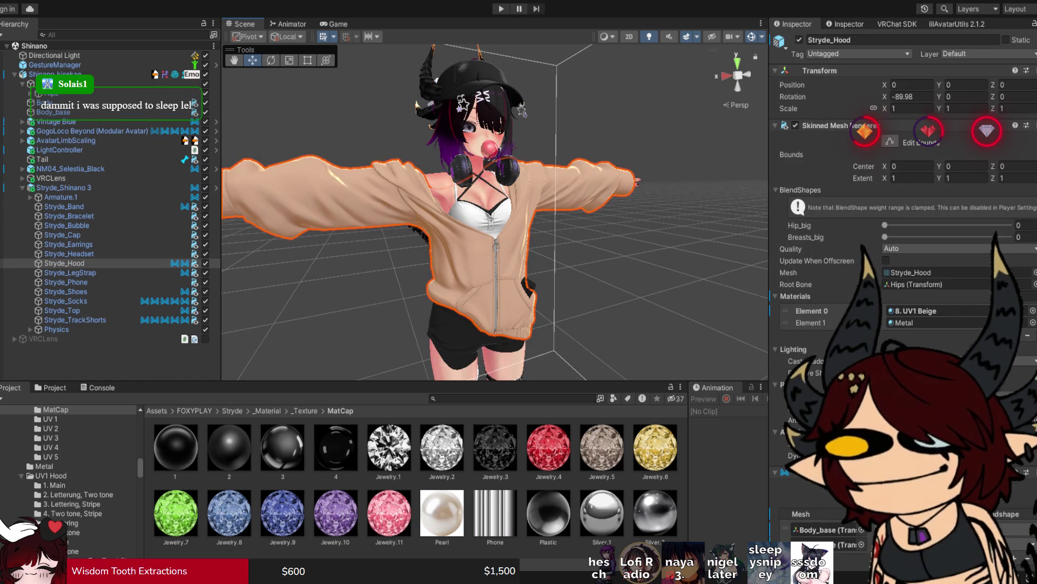
pyautogui.click(800, 39)
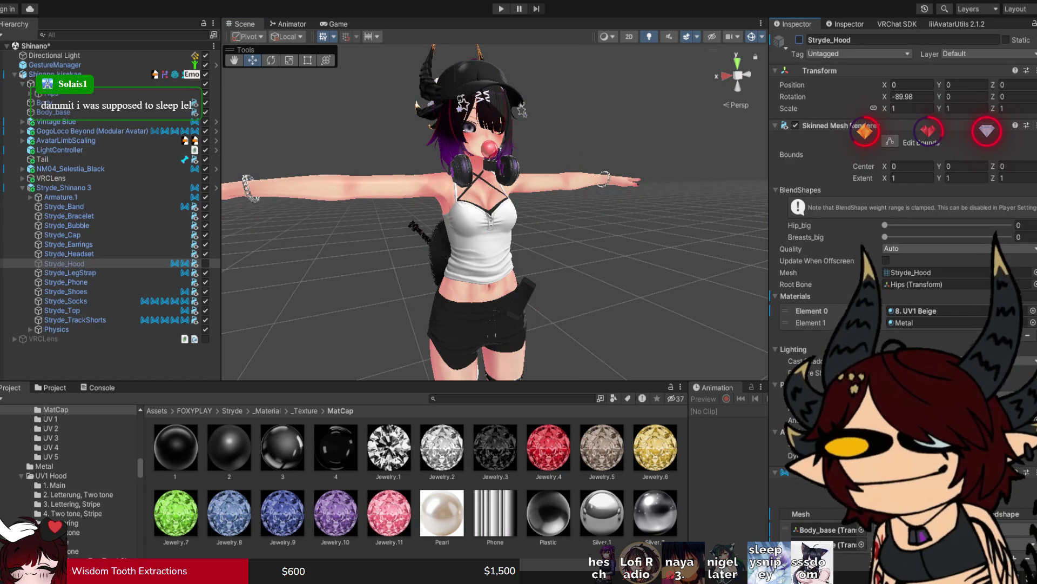
pyautogui.hotkey('ctrl', 'z')
pyautogui.hotkey('ctrl', 'y')
pyautogui.hotkey('ctrl', 'z')
pyautogui.hotkey('ctrl', 'y')
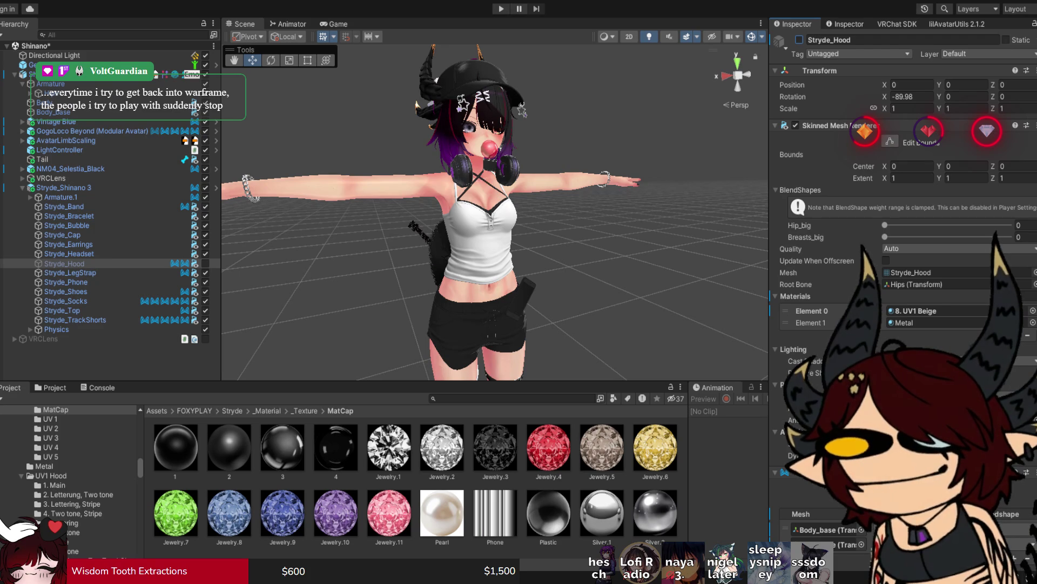
pyautogui.hotkey('ctrl', 'z')
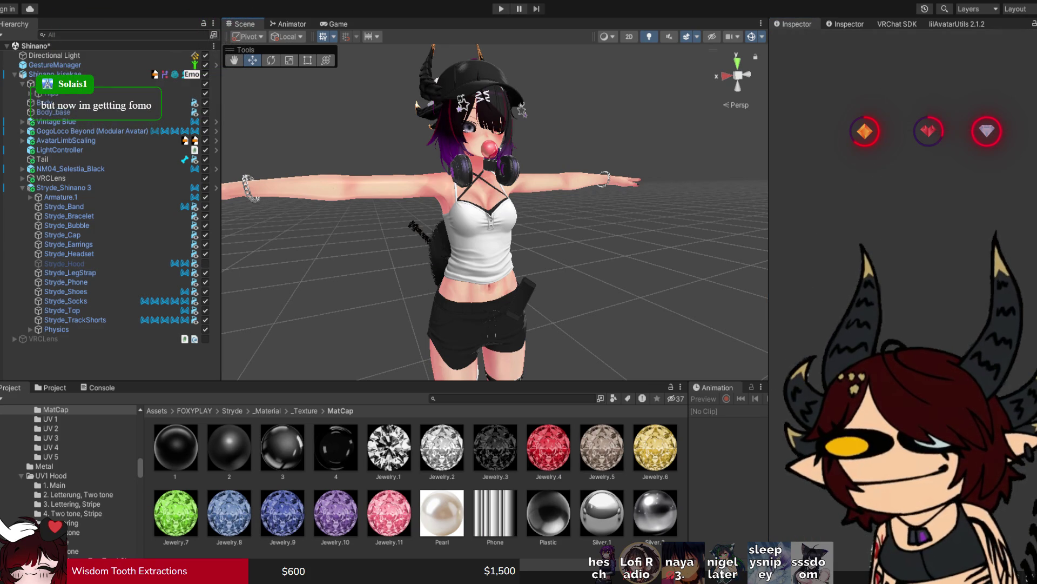
# Step: Switch Stryde_Top's 1. UV2 White material to the .poiyomi/Poiyomi Pro shader
pyautogui.click(60, 187)
pyautogui.click(62, 310)
pyautogui.click(937, 322)
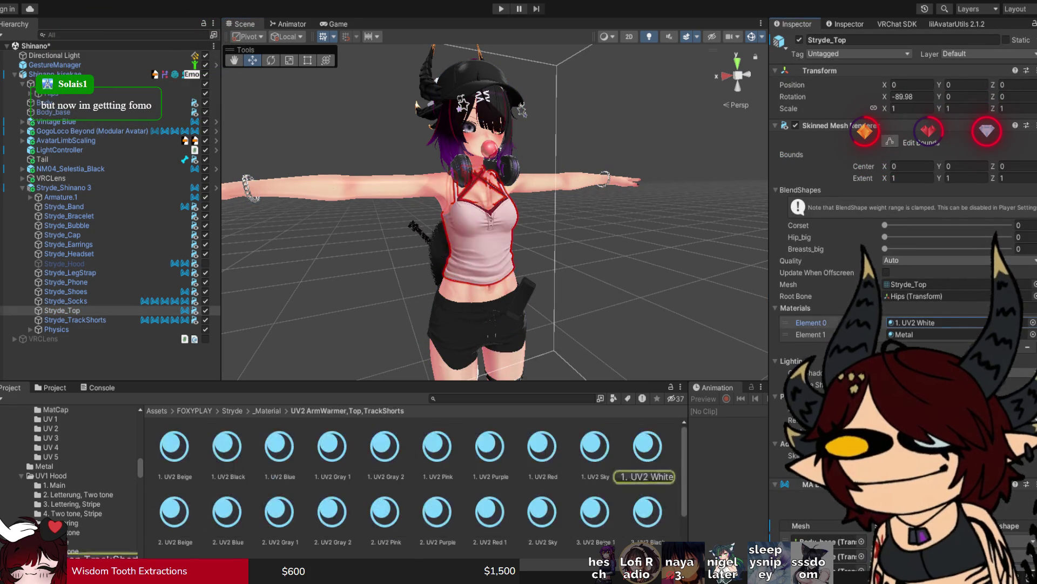
pyautogui.click(937, 322)
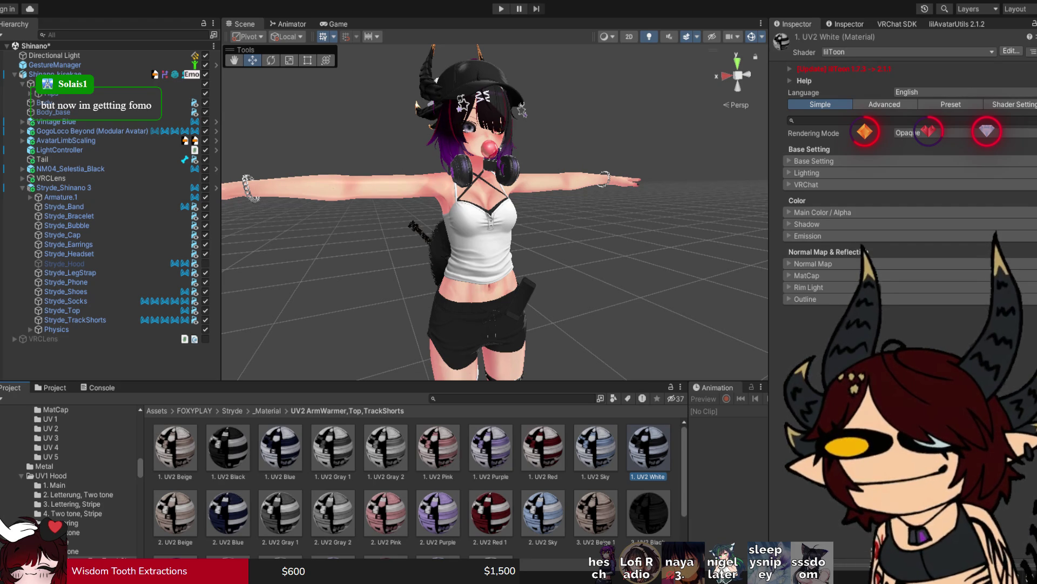
pyautogui.hotkey('ctrl', 'z')
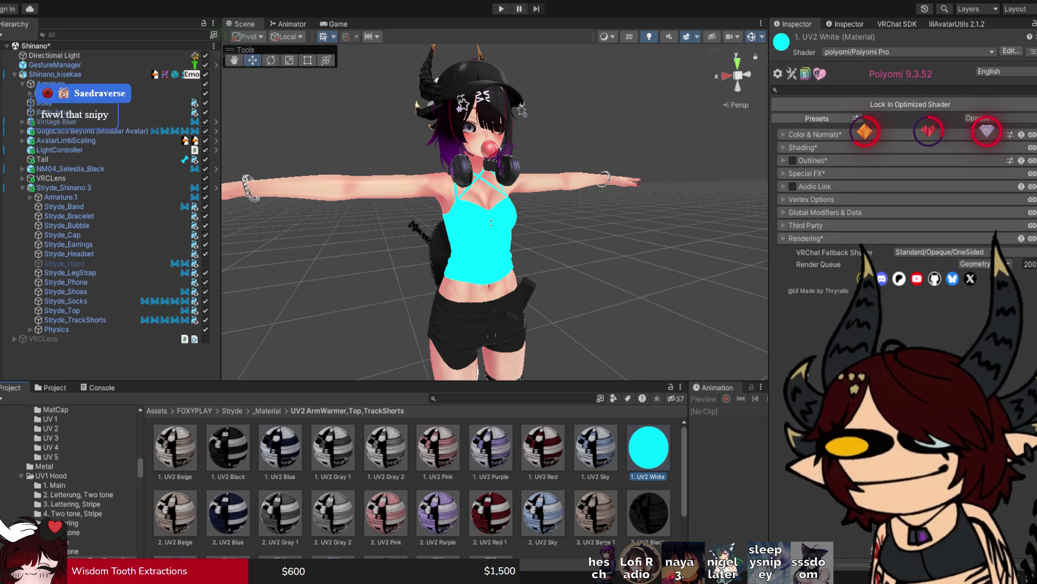
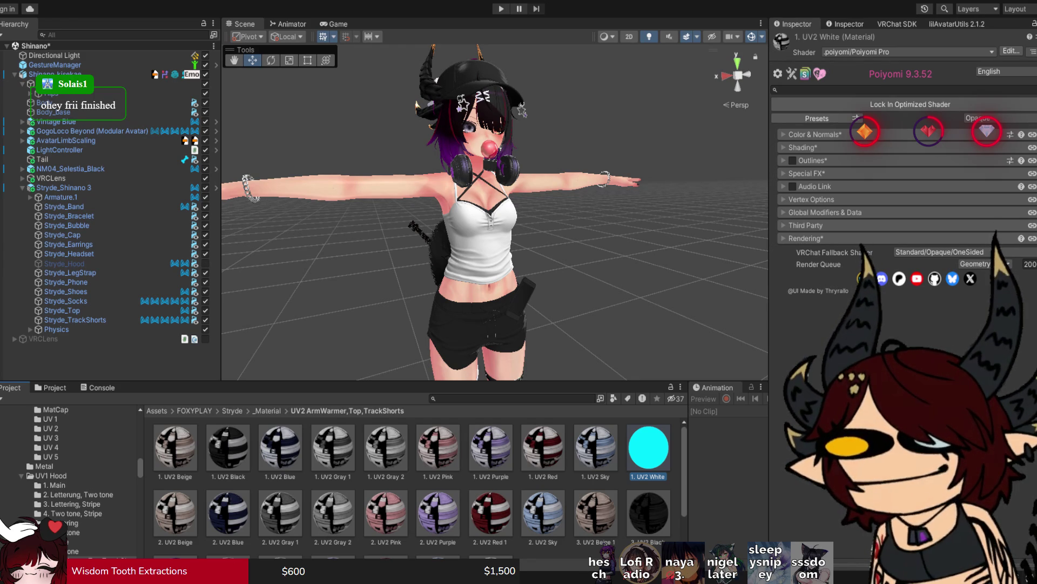
# Step: Enable the Stryde_Hood object so the Shinano avatar wears the beige zip-up hoodie
pyautogui.press('Escape')
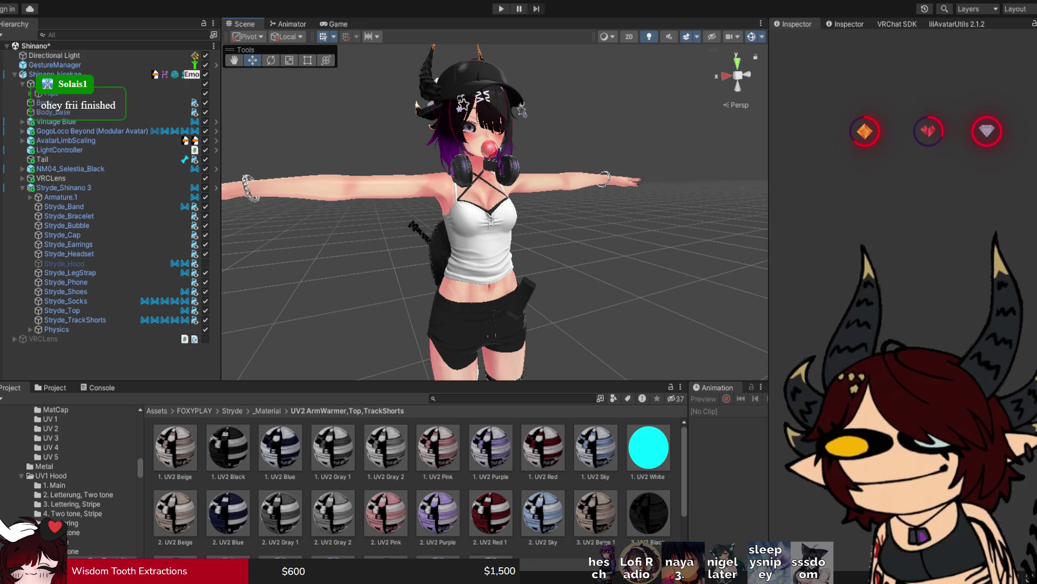
pyautogui.moveTo(486, 216)
pyautogui.mouseDown()
pyautogui.moveTo(453, 138)
pyautogui.moveTo(408, 142)
pyautogui.mouseUp()
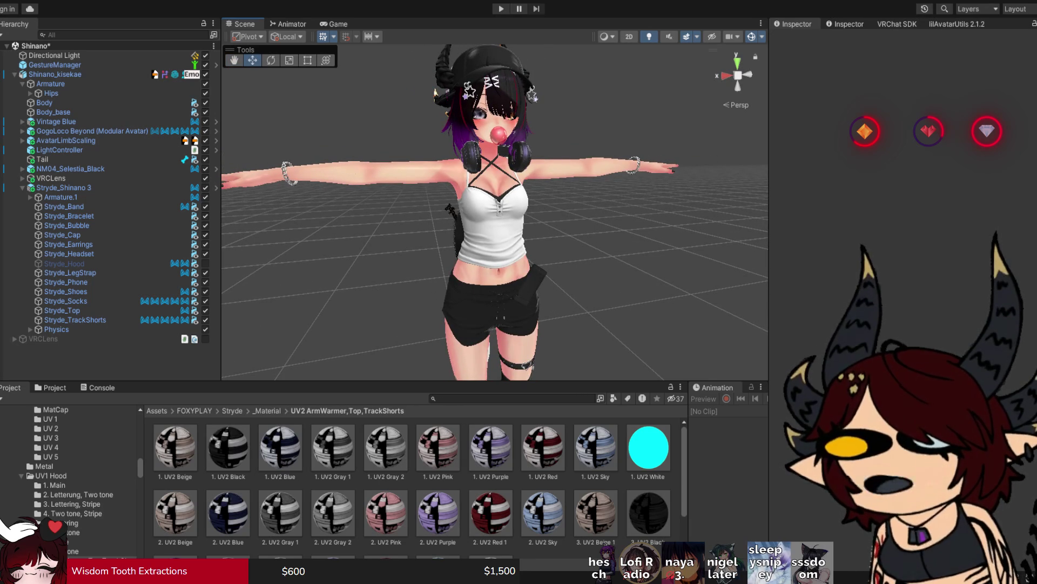
pyautogui.click(205, 264)
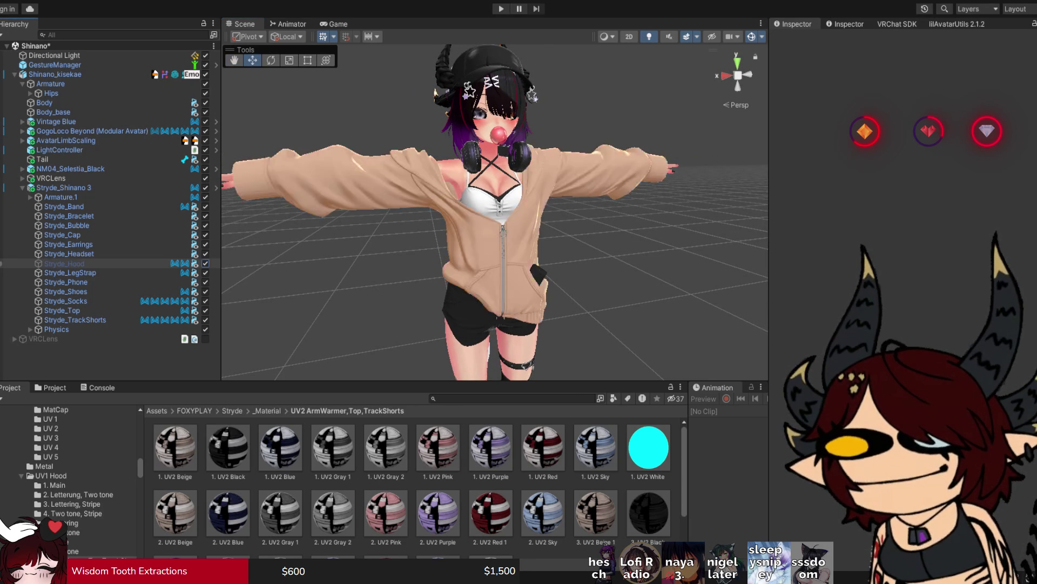